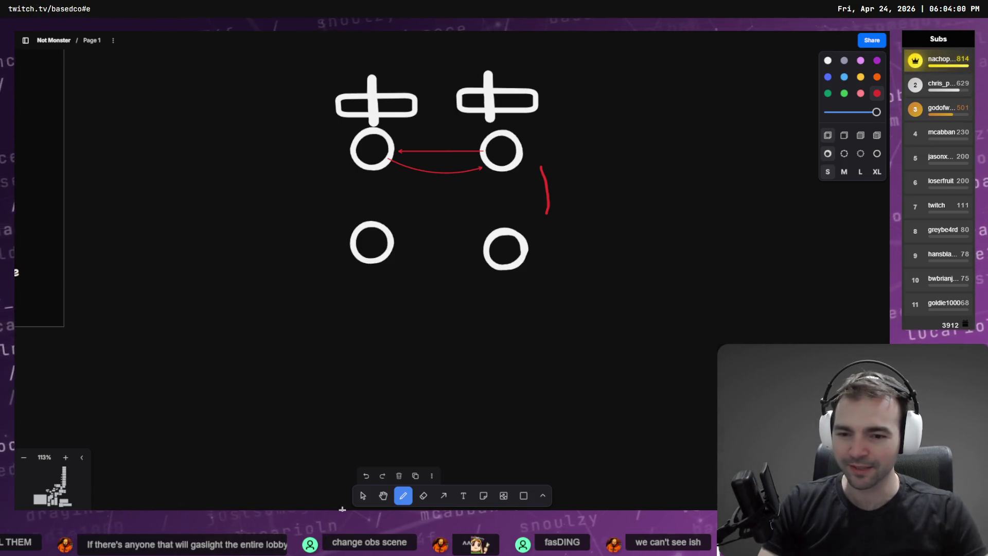
- Delete the stray red stroke, the upper-right cross, and both red arrows
left_click(362, 496)
left_click(545, 195)
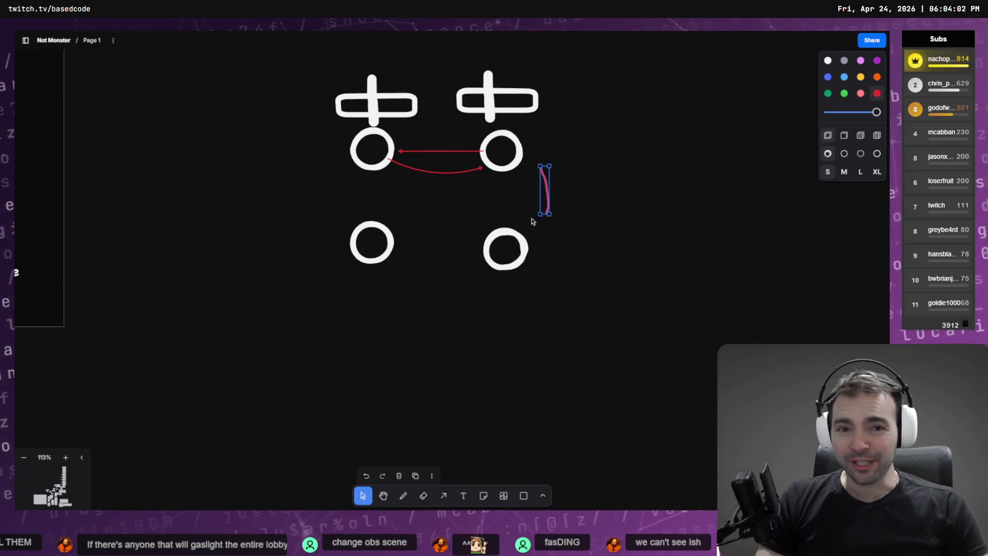
key("Delete")
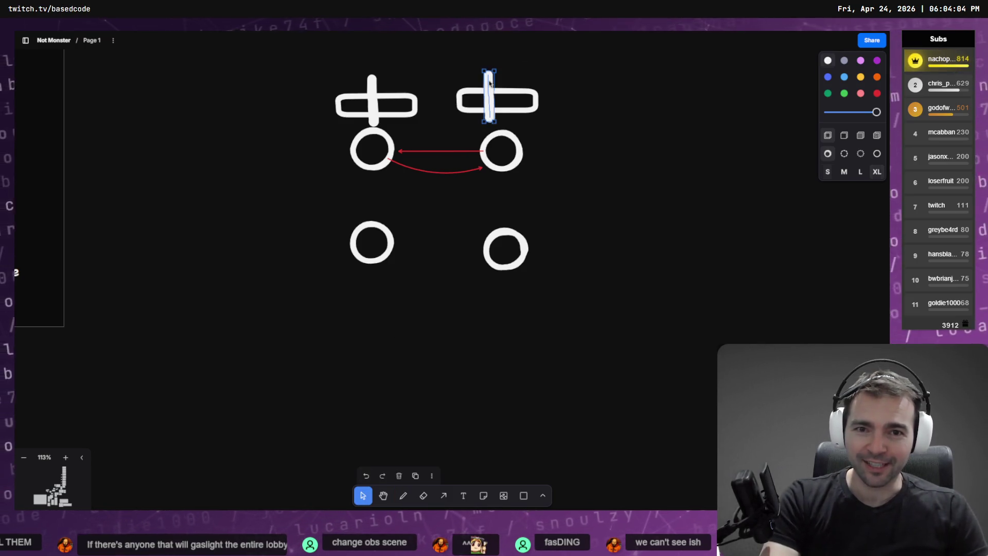
left_click_drag(566, 62, 432, 116)
key("Delete")
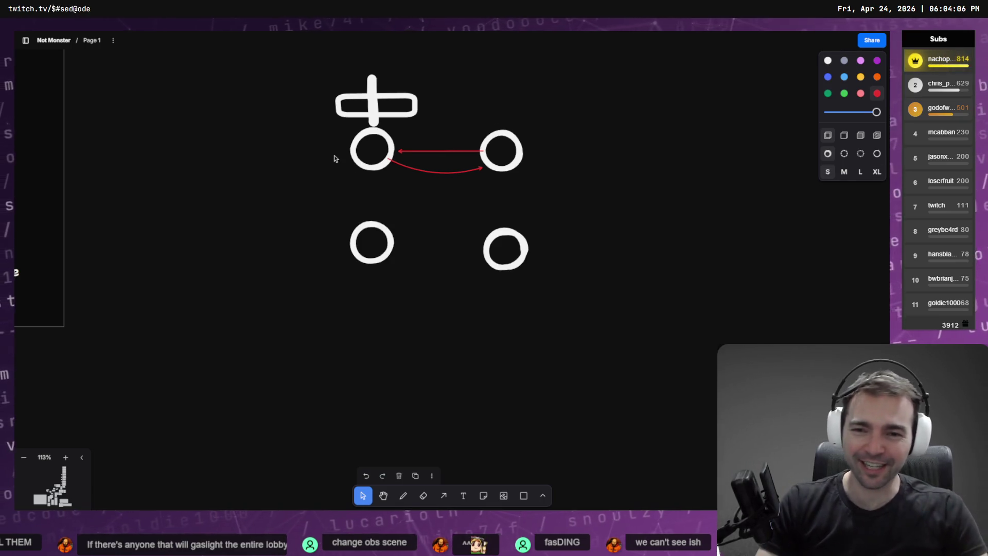
left_click(430, 152)
left_click(446, 174, "shift")
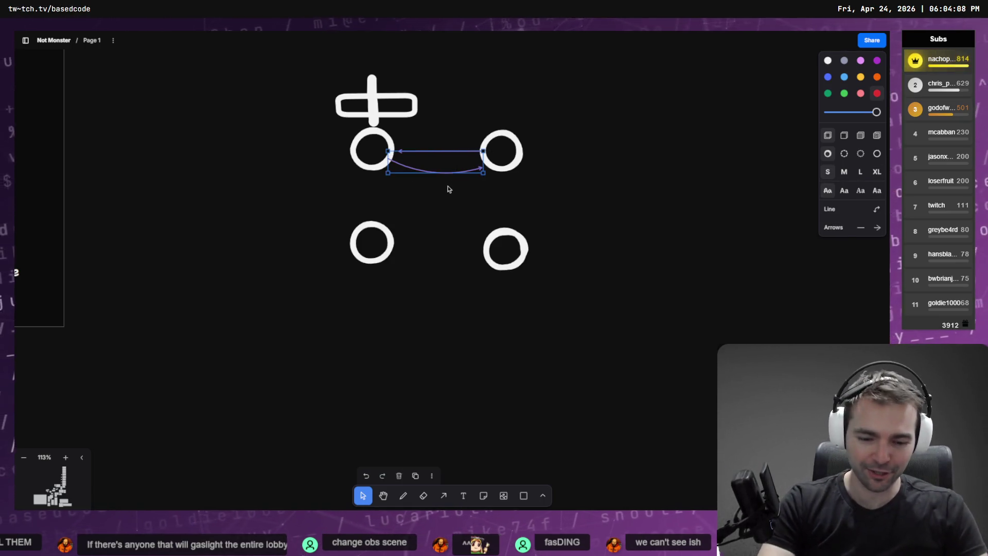
key("Delete")
- Copy a cross above the lower-left circle and drag the upper-right circle below its cross
mouse_move(373, 83)
left_mouse_down()
mouse_move(362, 117)
mouse_move(499, 115)
mouse_move(481, 114)
mouse_move(428, 218)
mouse_move(395, 208)
left_mouse_up()
mouse_move(419, 336)
left_mouse_down()
mouse_move(364, 265)
mouse_move(361, 210)
mouse_move(354, 252)
left_mouse_up()
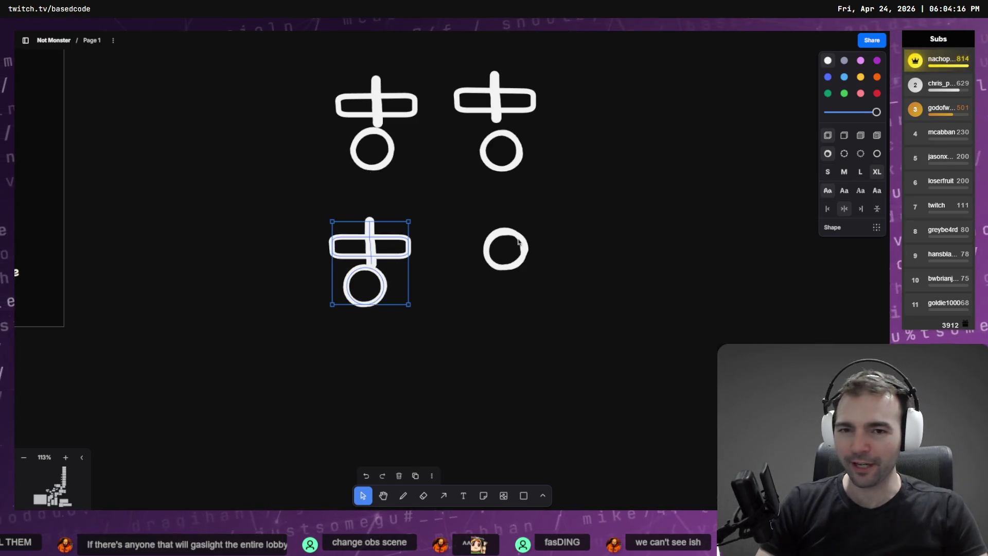
scroll(505, 192, "up", 3)
scroll(498, 259, "up", 2)
left_click_drag(434, 276, 287, 350)
left_click_drag(354, 335, 345, 324)
left_click(514, 217)
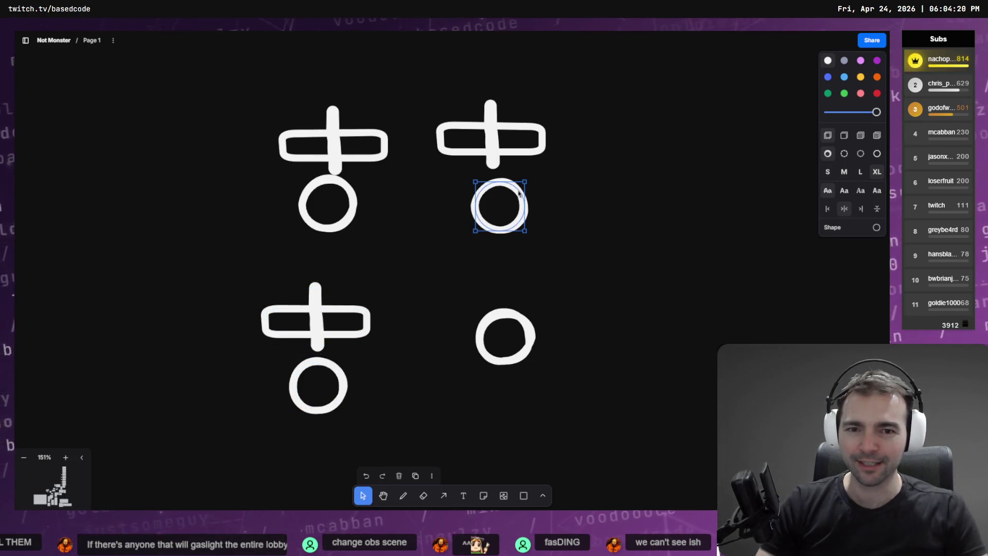
left_click_drag(505, 230, 502, 248)
- Add a 'voodoo' text label above the upper-right circle
key("t")
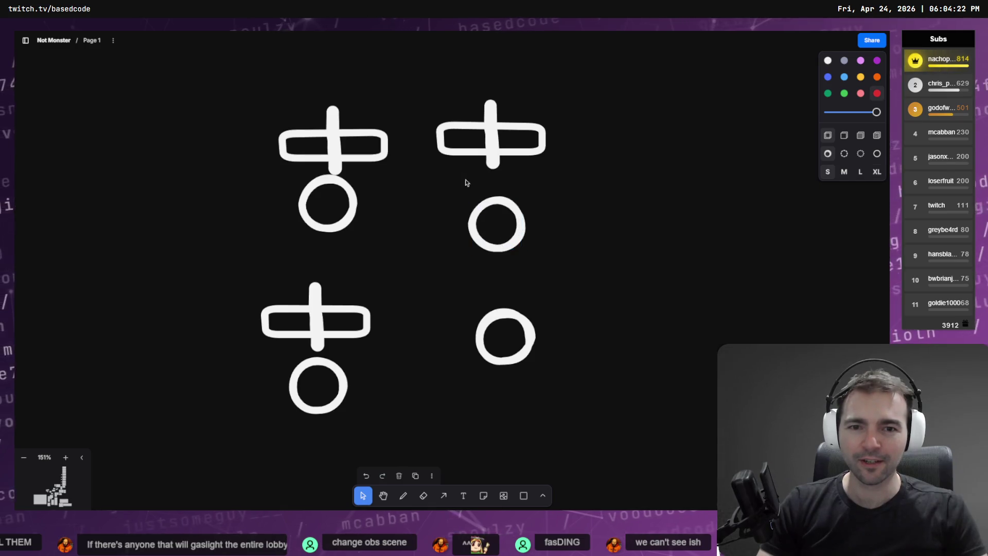
left_click(474, 181)
type("voodoo")
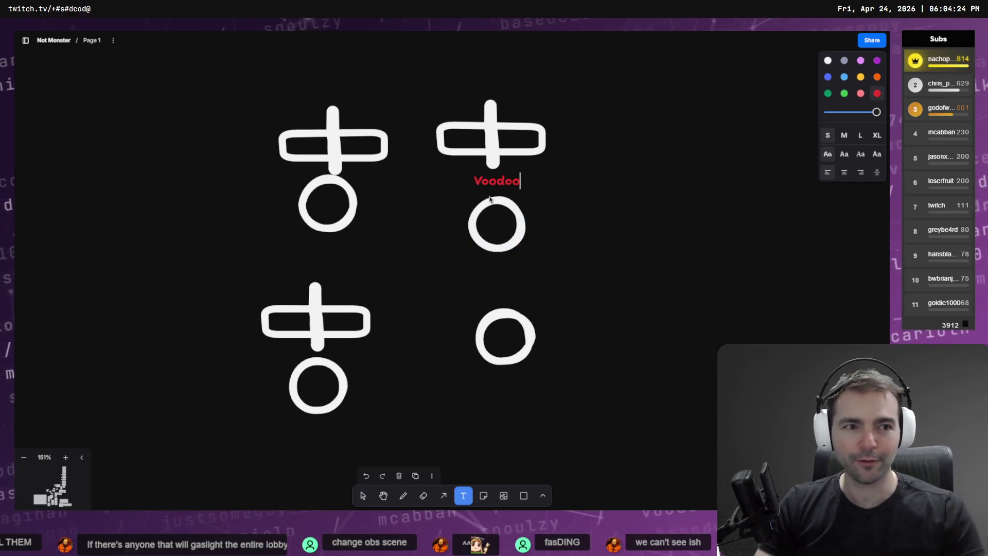
key("ctrl+a")
left_click(664, 211)
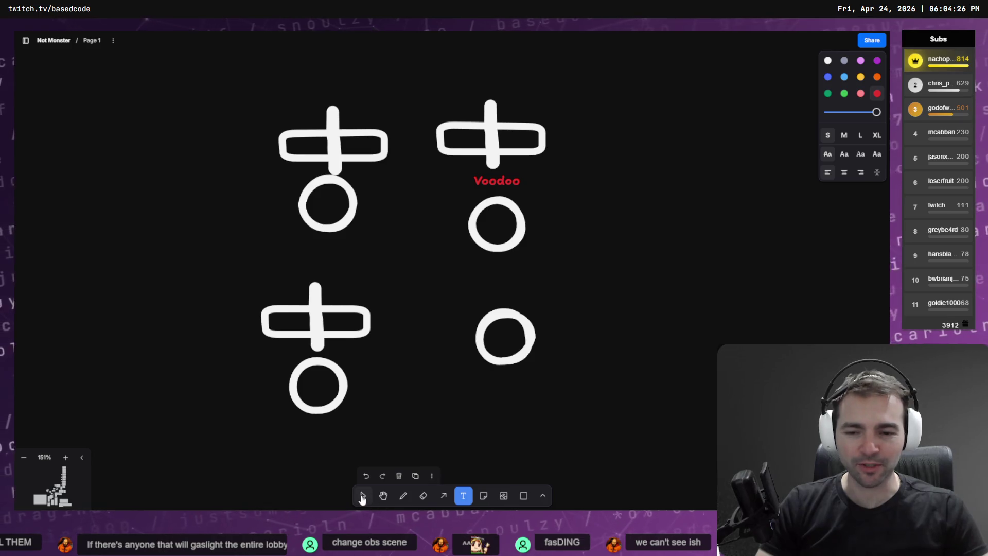
- Draw an arrow from the right circle to the left circle and nudge the upper-left cross's bar left
left_click(443, 496)
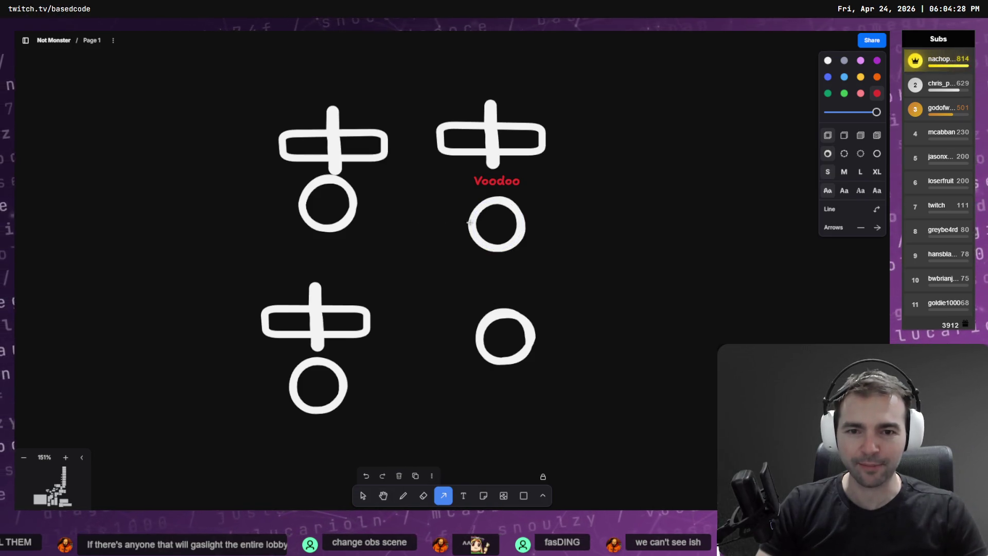
mouse_move(467, 217)
left_mouse_down()
mouse_move(360, 216)
mouse_move(345, 227)
left_mouse_up()
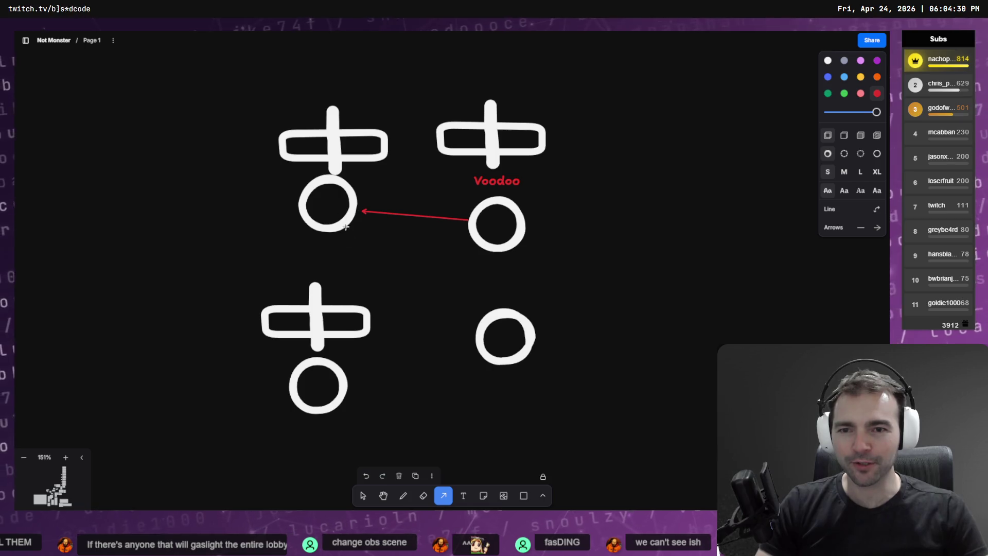
left_click(363, 495)
left_click(334, 110)
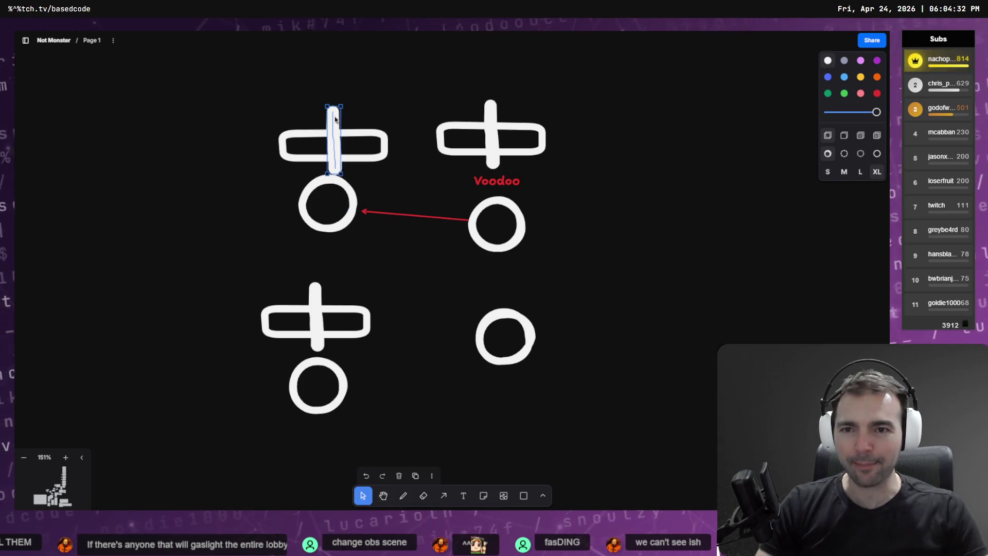
left_click_drag(334, 110, 329, 117)
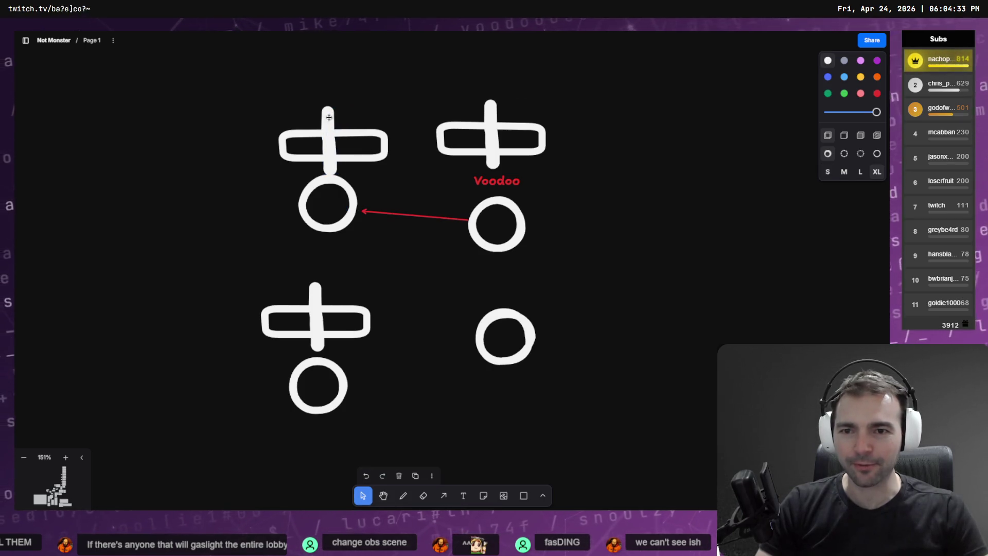
left_click(354, 206)
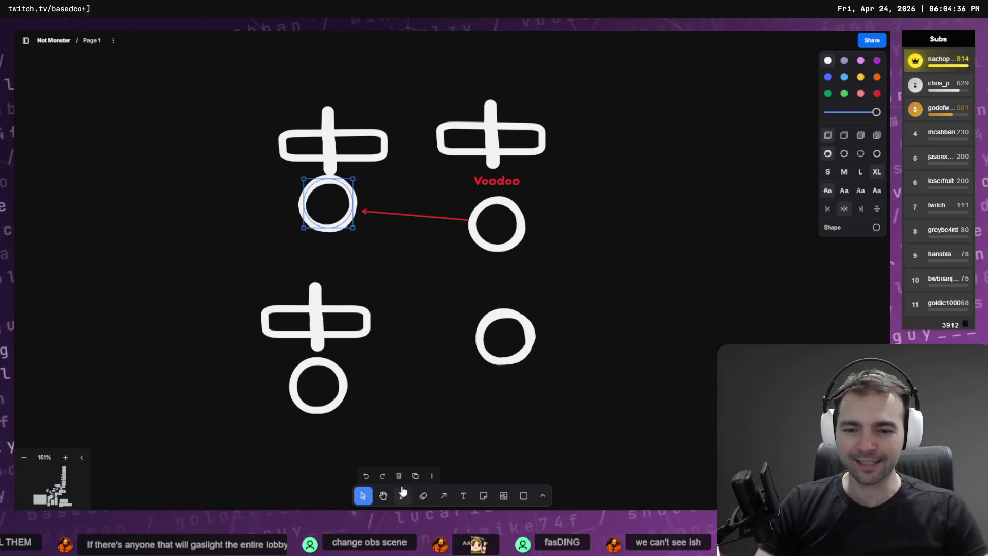
- Draw an arrow from the upper-left to the upper-right circle and curve the lower arrow
left_click(444, 497)
left_click_drag(337, 222, 503, 239)
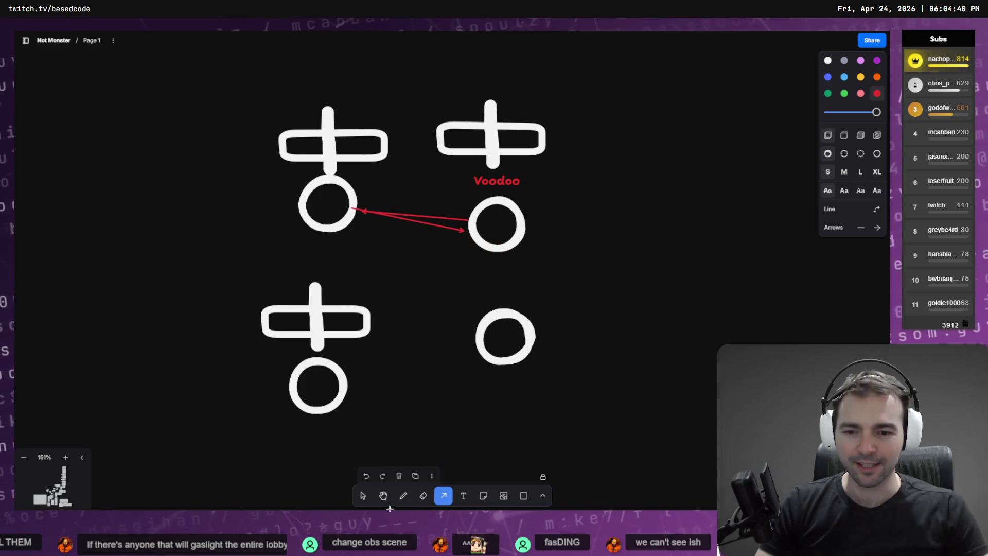
left_click(361, 495)
left_click(406, 218)
left_click_drag(406, 219, 407, 244)
- Discard a freehand curve and instead draw an arrow from the lower-left to the upper-right circle
left_click(444, 495)
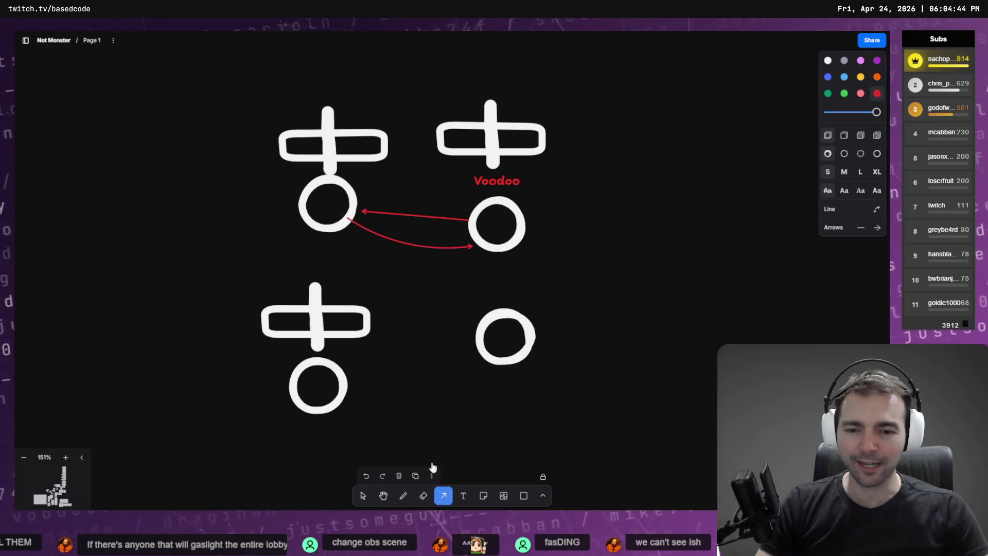
key("d")
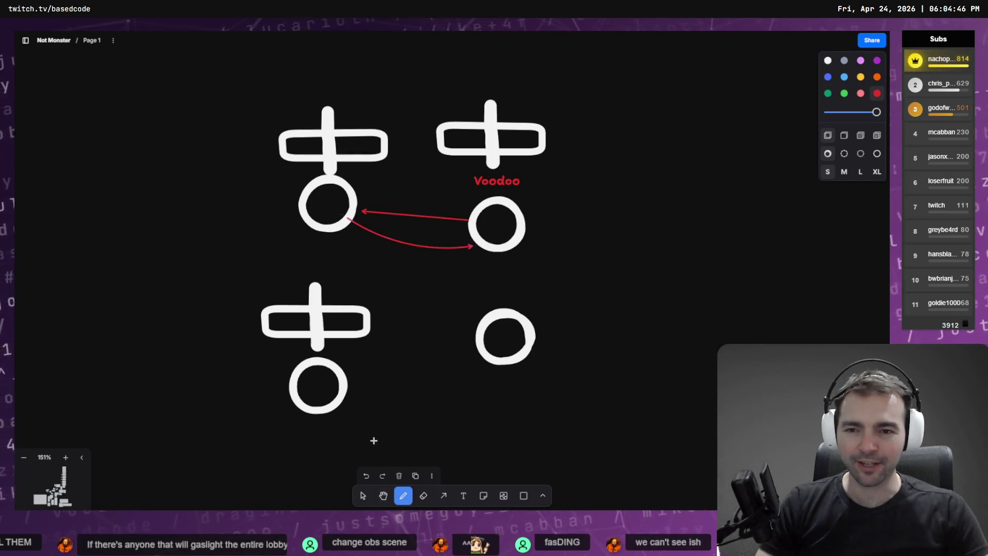
mouse_move(288, 194)
left_mouse_down()
mouse_move(251, 367)
mouse_move(261, 366)
left_mouse_up()
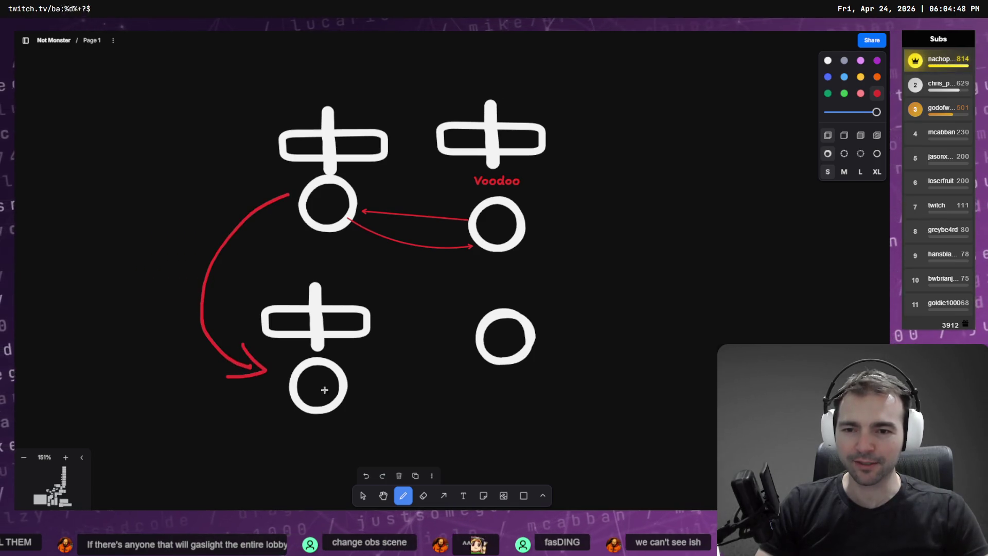
key("ctrl+z")
key("ctrl+z")
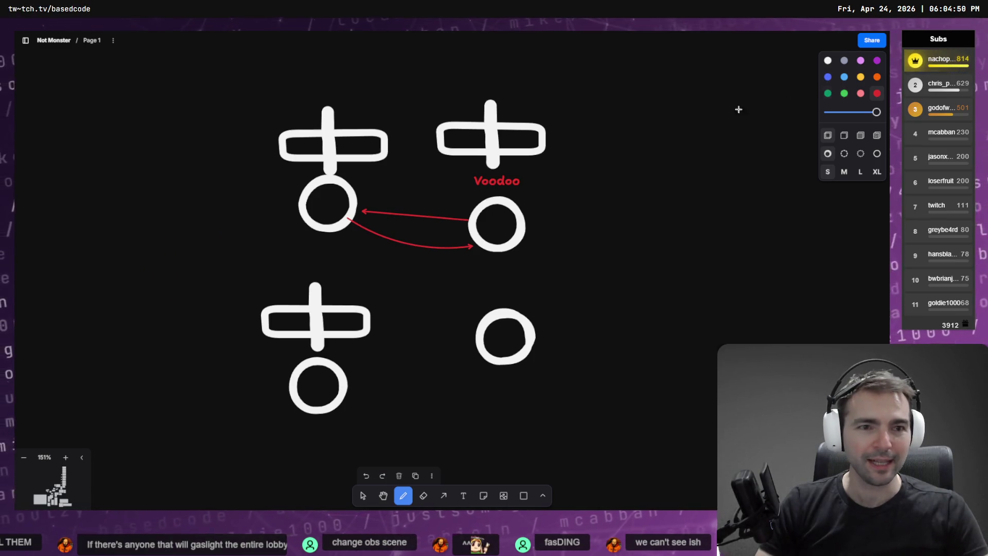
left_click(445, 497)
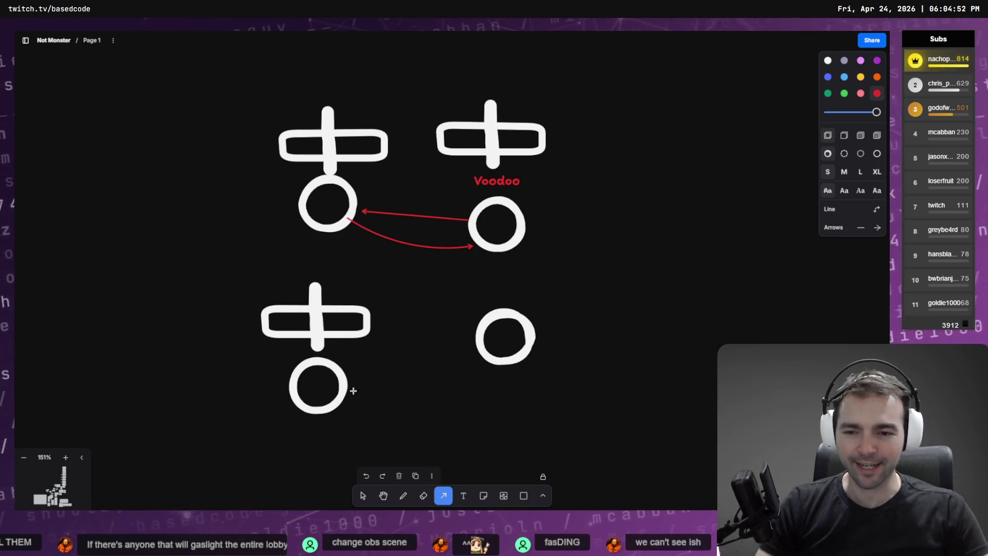
left_click_drag(410, 329, 481, 247)
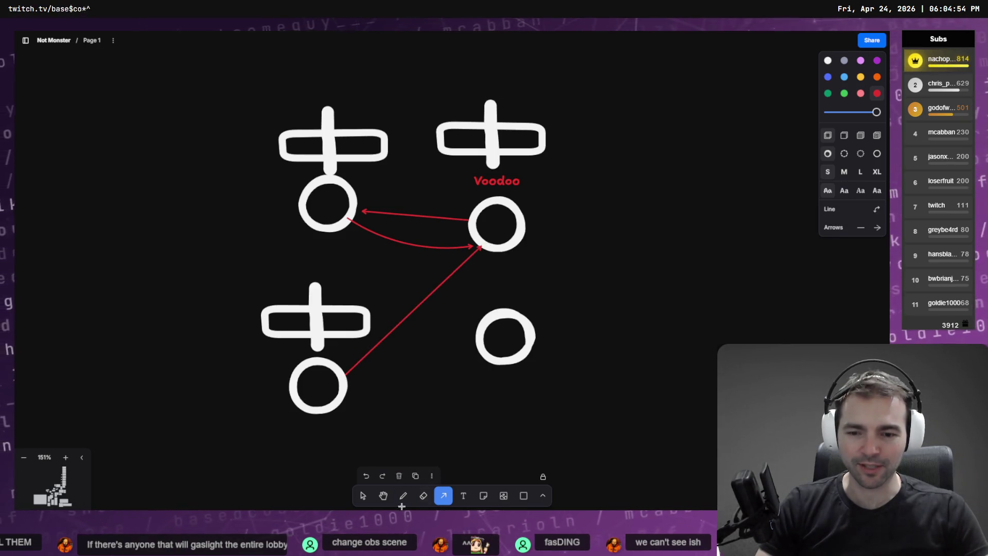
- Draw an arrow from the upper-right circle down to the lower-left circle
left_click(364, 495)
left_click(489, 110)
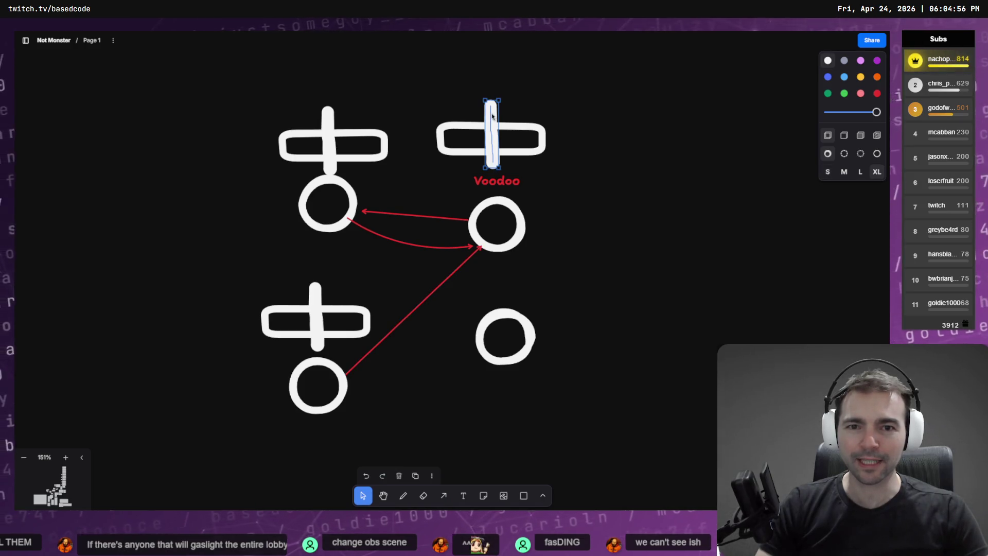
left_click(513, 215)
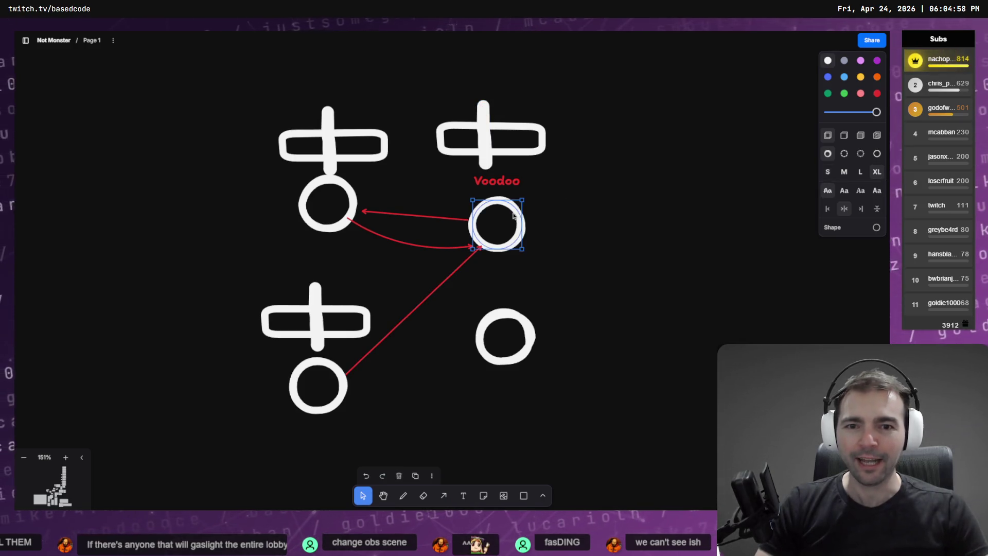
left_click(443, 496)
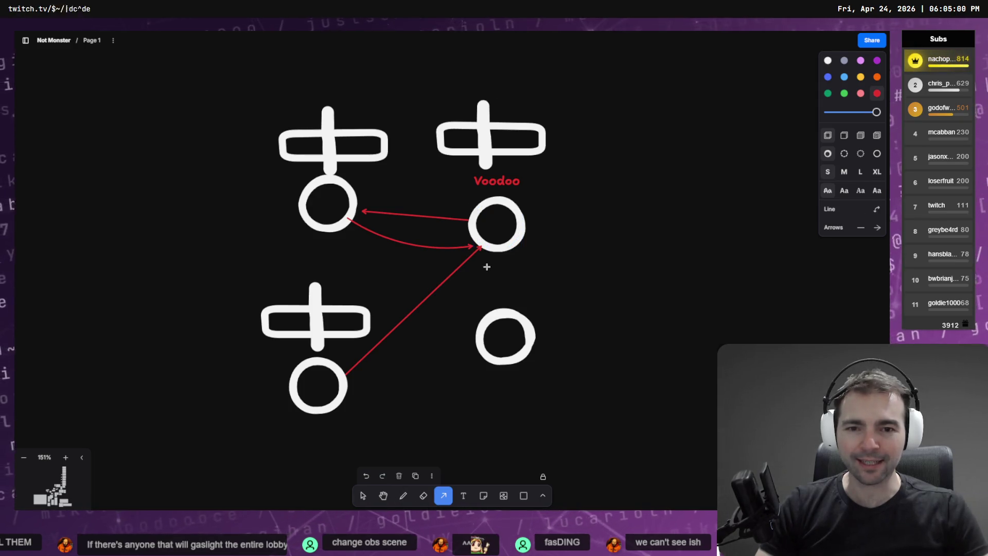
mouse_move(492, 251)
left_mouse_down()
mouse_move(360, 388)
mouse_move(342, 389)
left_mouse_up()
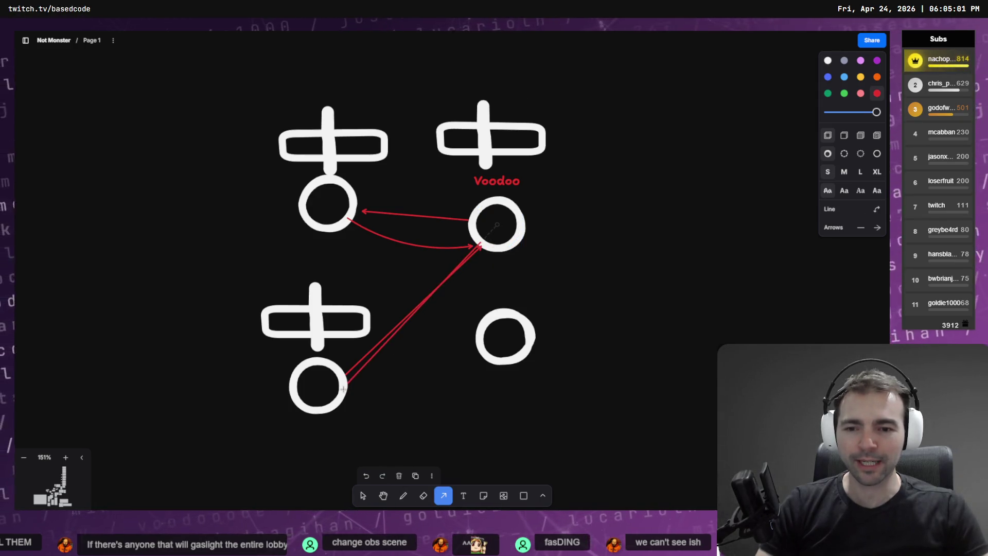
- Bend the new upper-right-to-lower-left arrow into a curve
key("v")
left_click(415, 314)
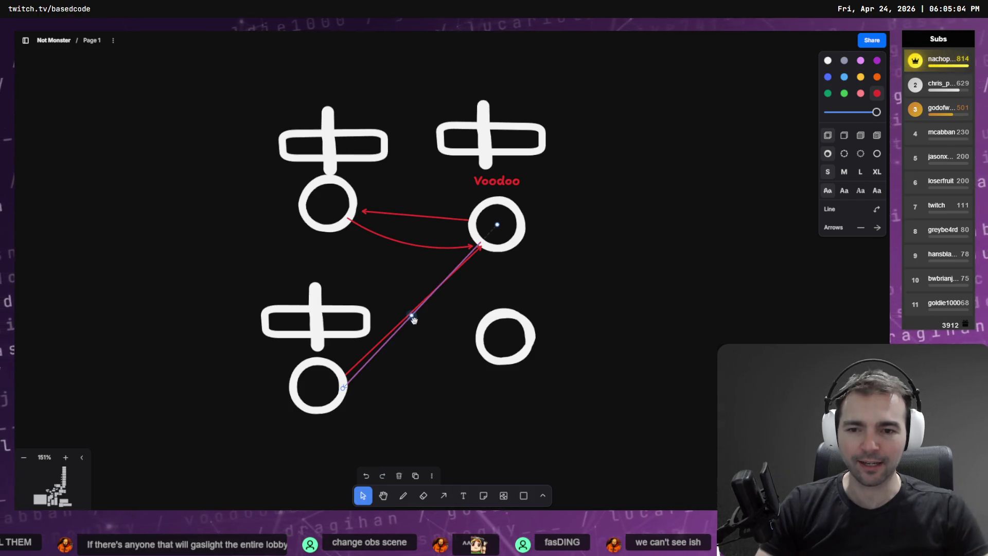
left_click_drag(414, 320, 425, 326)
key("Escape")
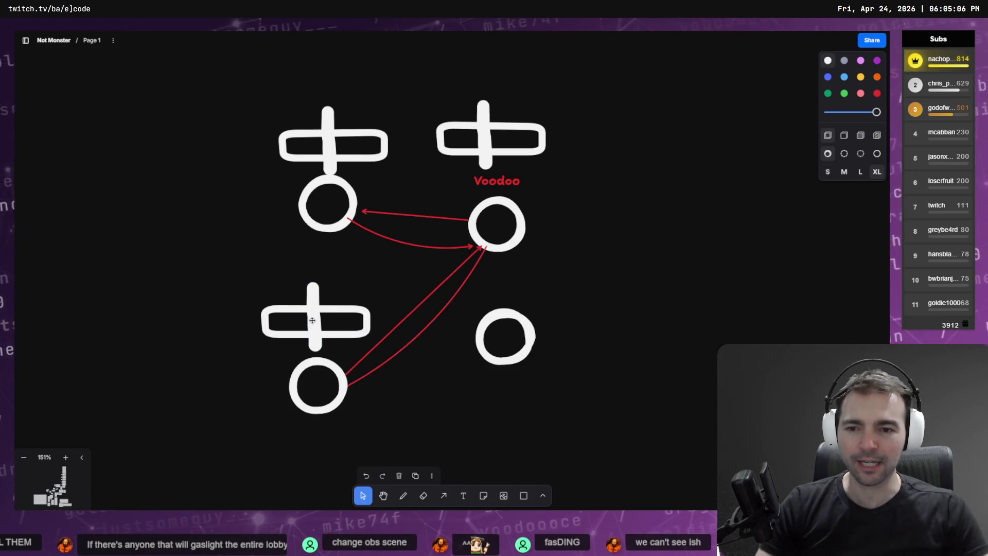
left_click(312, 320)
left_click(484, 146)
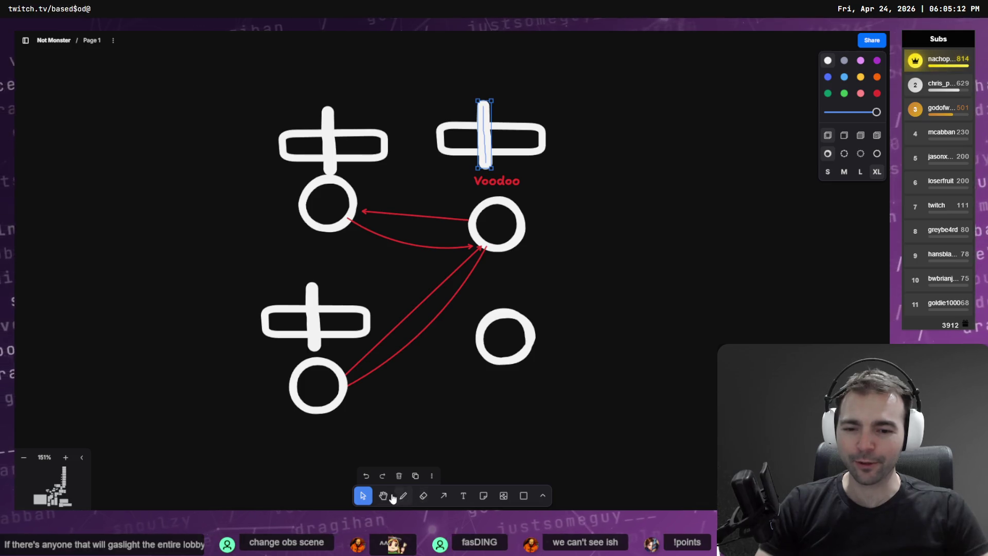
- Draw a curved arrow between the upper-right and lower-right circles
left_click(444, 495)
mouse_move(499, 243)
left_mouse_down()
mouse_move(512, 332)
mouse_move(500, 256)
mouse_move(509, 255)
left_mouse_up()
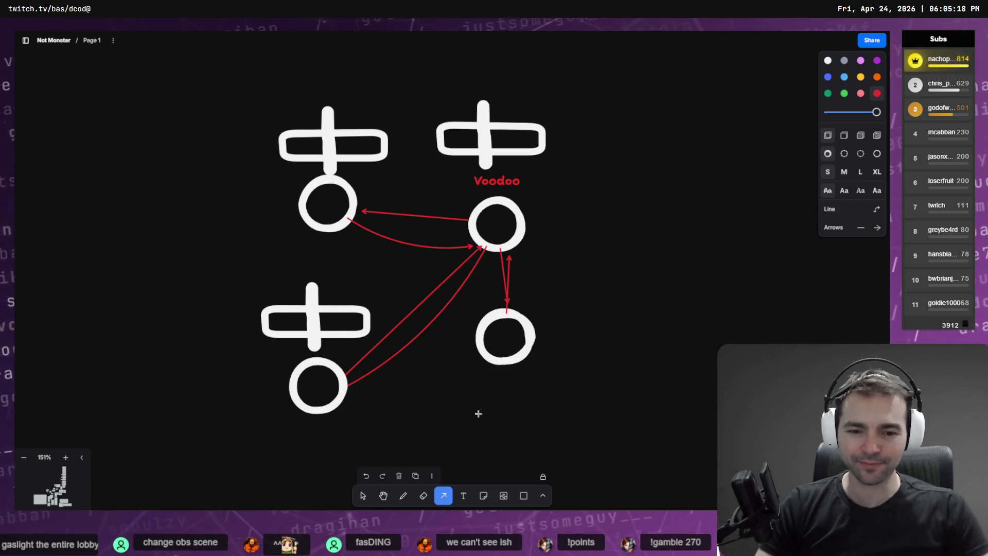
key("v")
left_click(508, 280)
left_click_drag(509, 286, 517, 281)
- Shift the upper-right cross's vertical bar left, colour it red, and move the lower-right circle down-right
left_click_drag(487, 127, 480, 127)
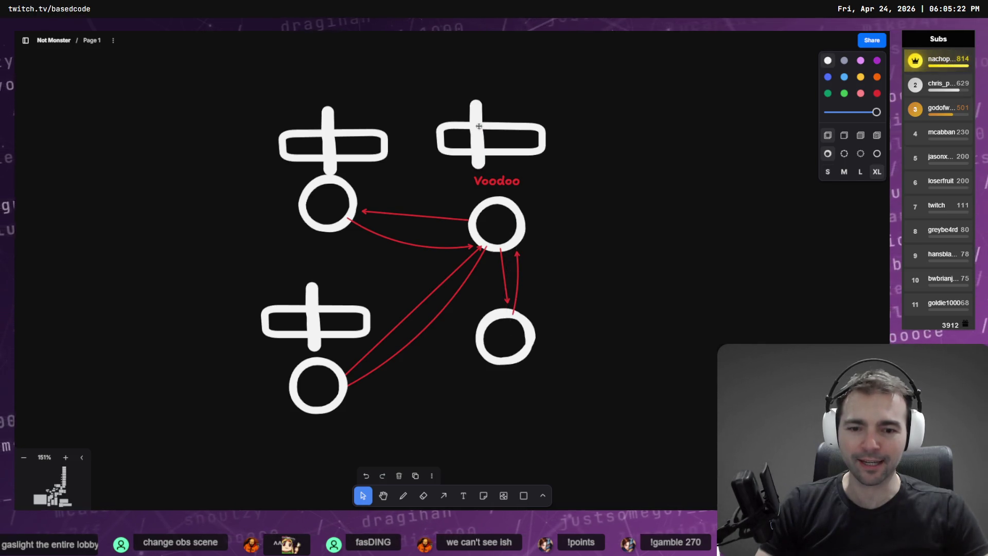
left_click(877, 92)
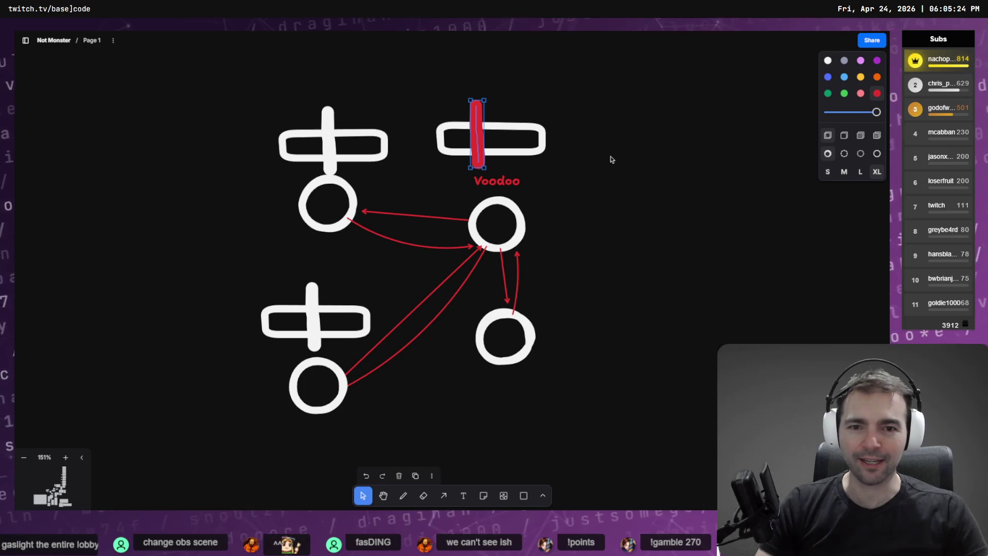
key("Escape")
left_click(504, 205)
left_click_drag(517, 350, 529, 395)
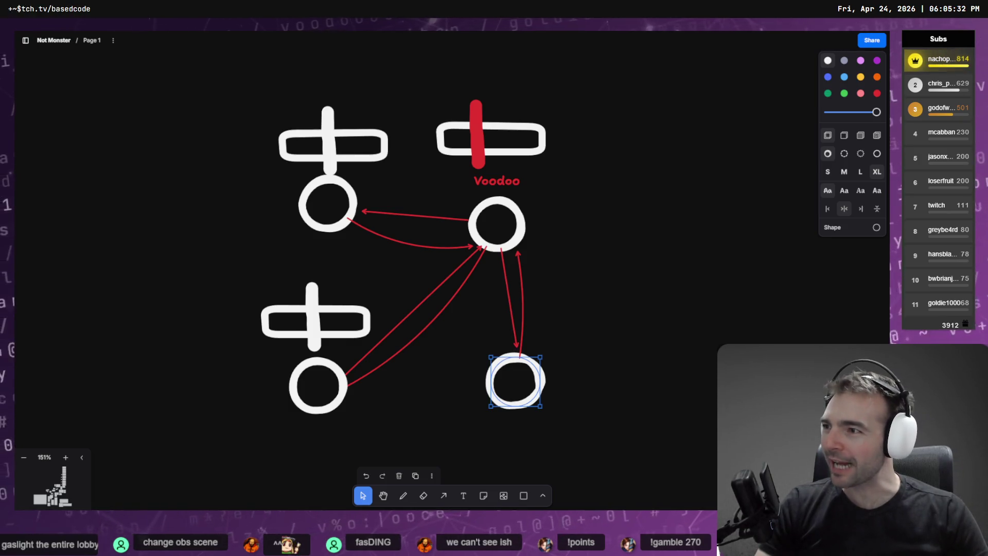
- Duplicate the bottom-right circle, nudge the Voodoo circle, and marquee-select every shape
mouse_move(579, 445)
left_mouse_down()
mouse_move(503, 368)
mouse_move(504, 377)
mouse_move(653, 309)
mouse_move(666, 263)
mouse_move(523, 235)
left_mouse_up()
key("a")
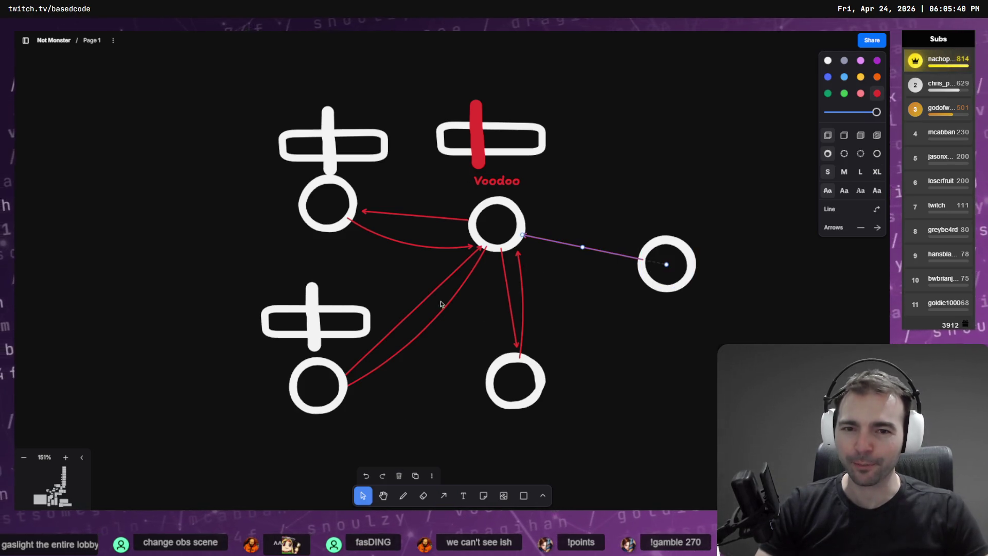
left_click(563, 192)
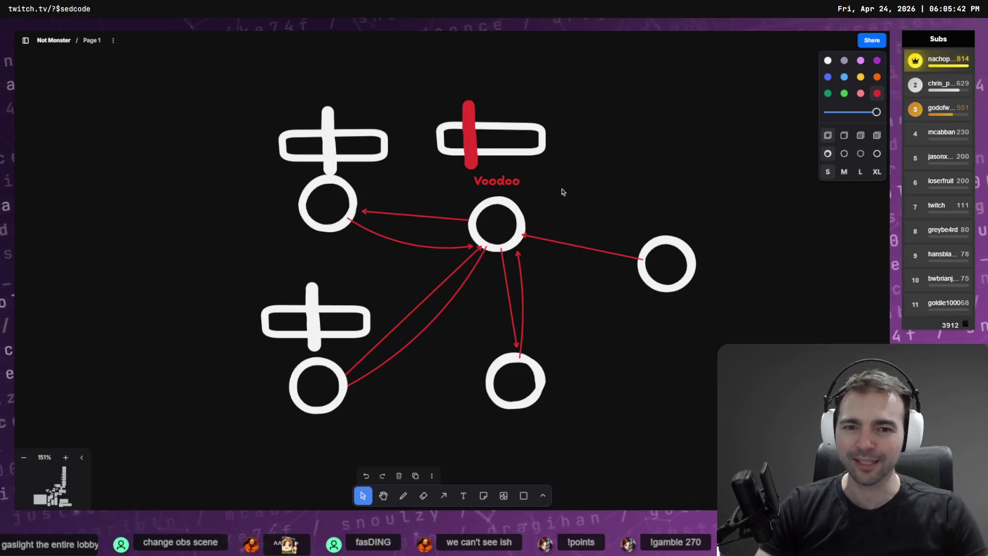
mouse_move(504, 214)
left_mouse_down()
mouse_move(526, 198)
mouse_move(476, 228)
mouse_move(505, 214)
left_mouse_up()
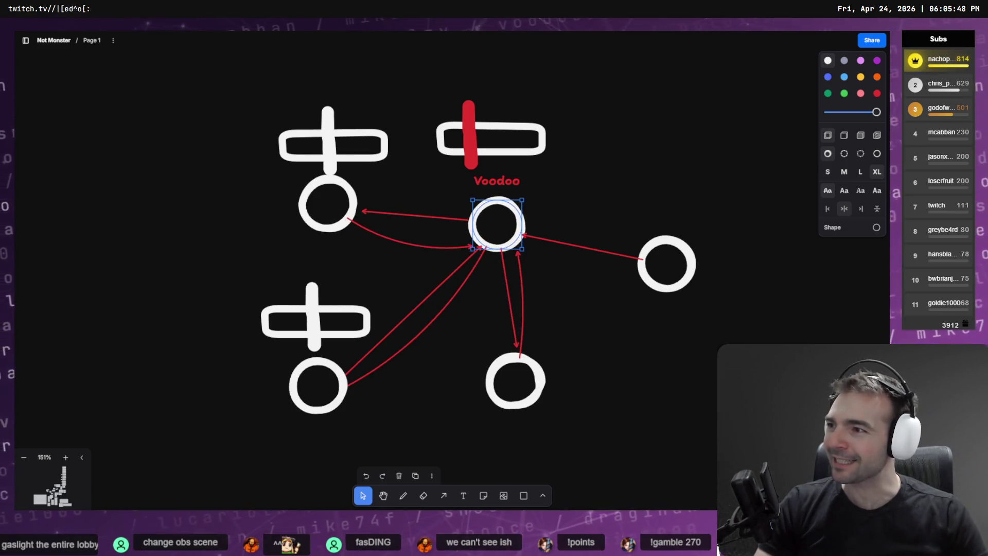
left_click(196, 185)
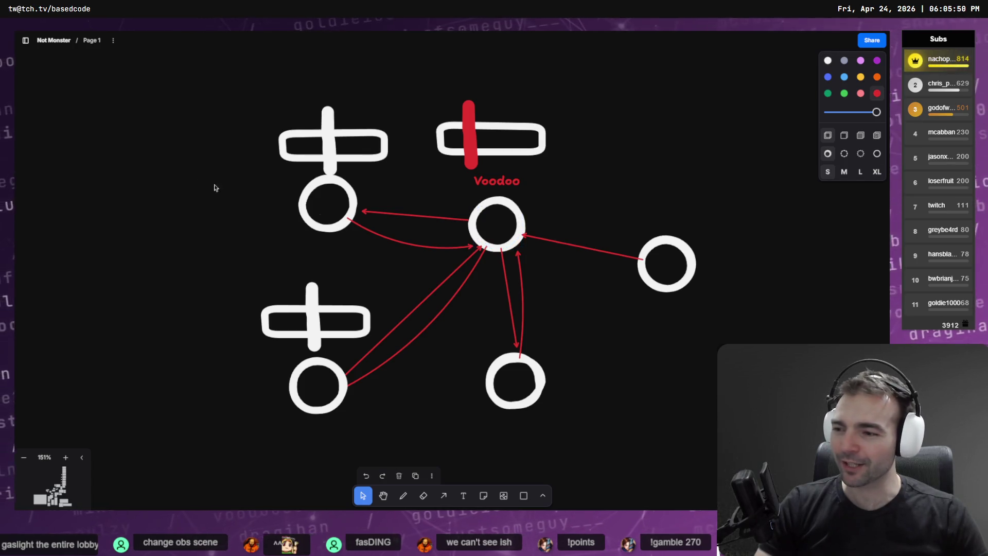
mouse_move(747, 100)
left_mouse_down()
mouse_move(543, 233)
mouse_move(239, 396)
mouse_move(181, 441)
left_mouse_up()
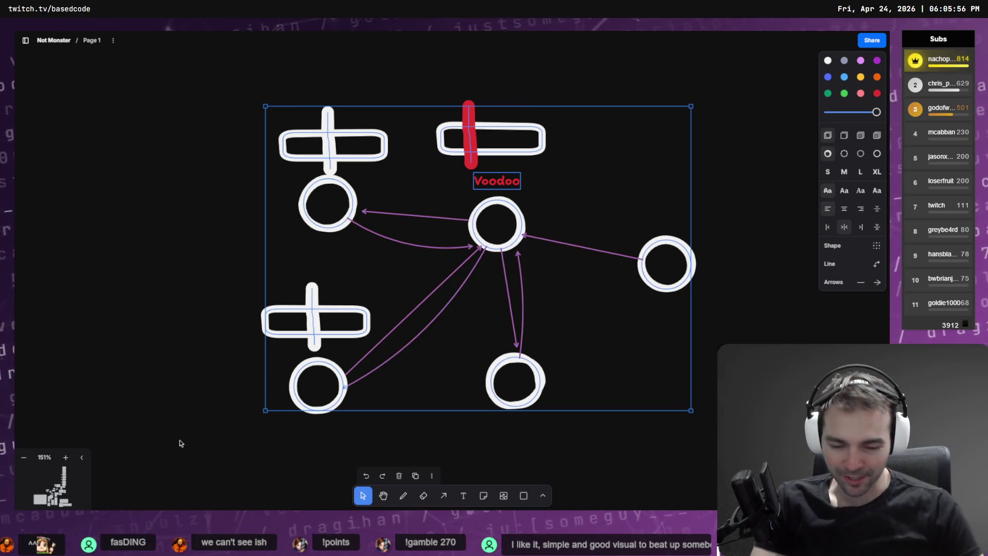
- Delete the whole Voodoo sketch, load chatgpt.com in a new tab, and return to the board
key("Delete")
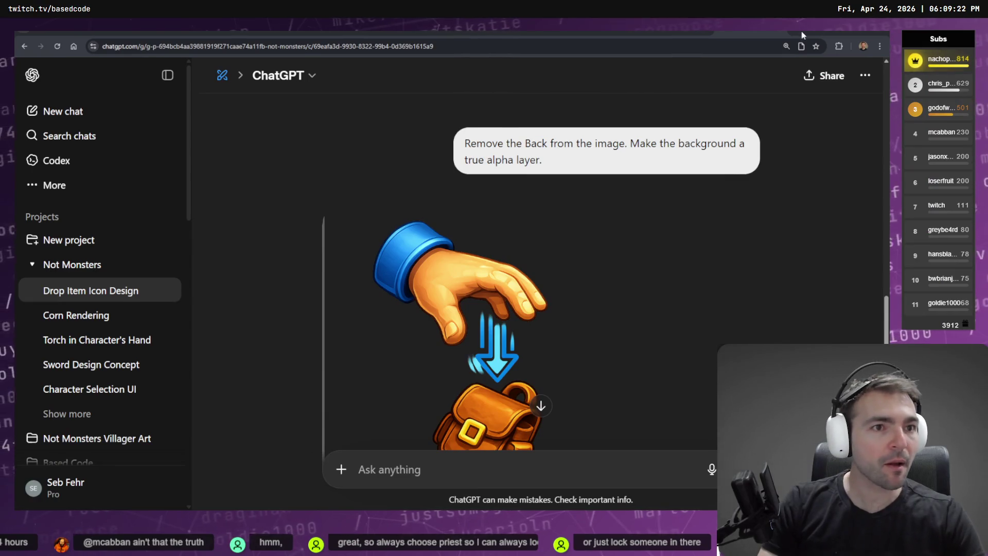
key("ctrl+t")
type("chatgpt.com")
key("Return")
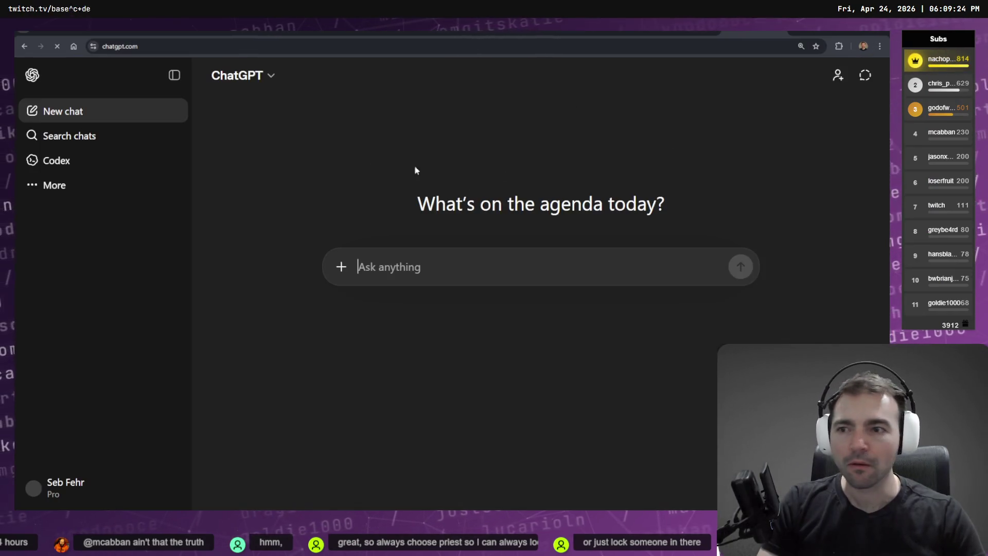
key("alt+Tab")
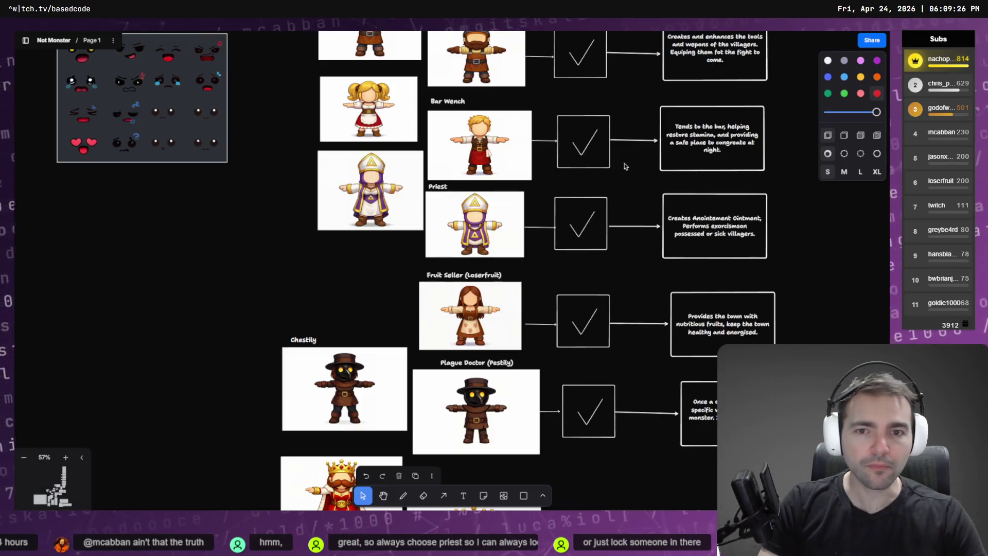
- Download the original chapel image from the Architecture section, then switch to ChatGPT's new chat
scroll(508, 83, "down", 4)
scroll(442, 121, "down", 10)
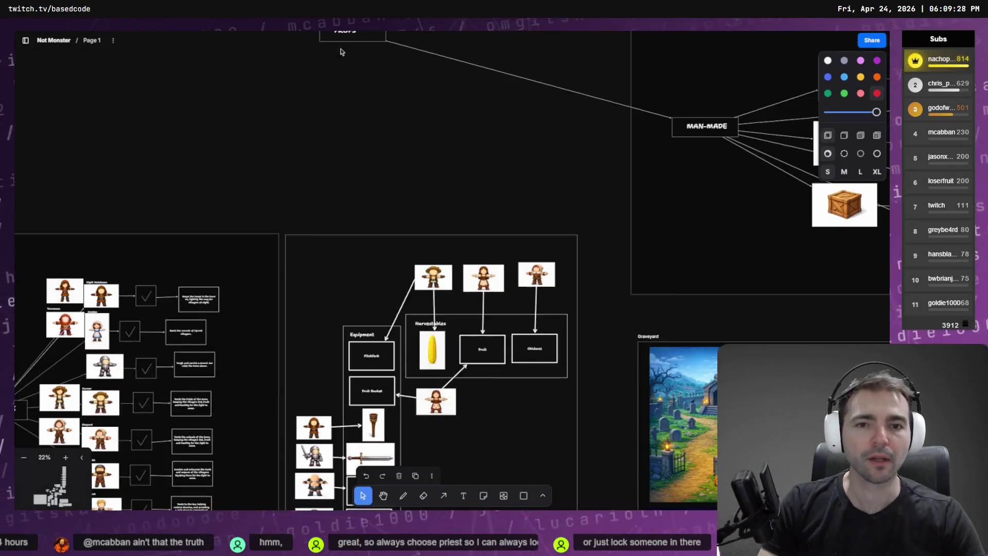
scroll(271, 158, "up", 10)
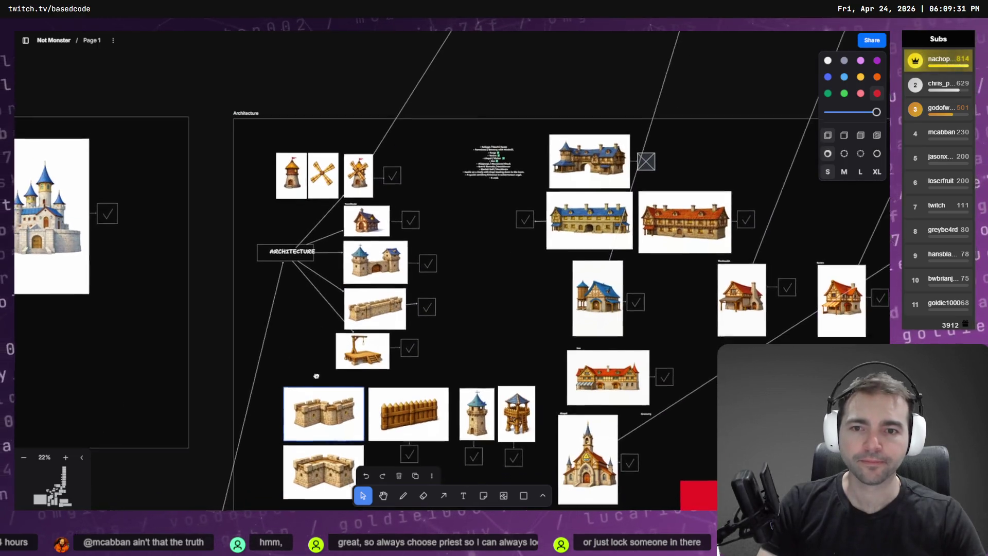
mouse_move(315, 376)
left_mouse_down()
mouse_move(259, 293)
mouse_move(226, 268)
mouse_move(174, 260)
left_mouse_up()
scroll(453, 242, "up", 5)
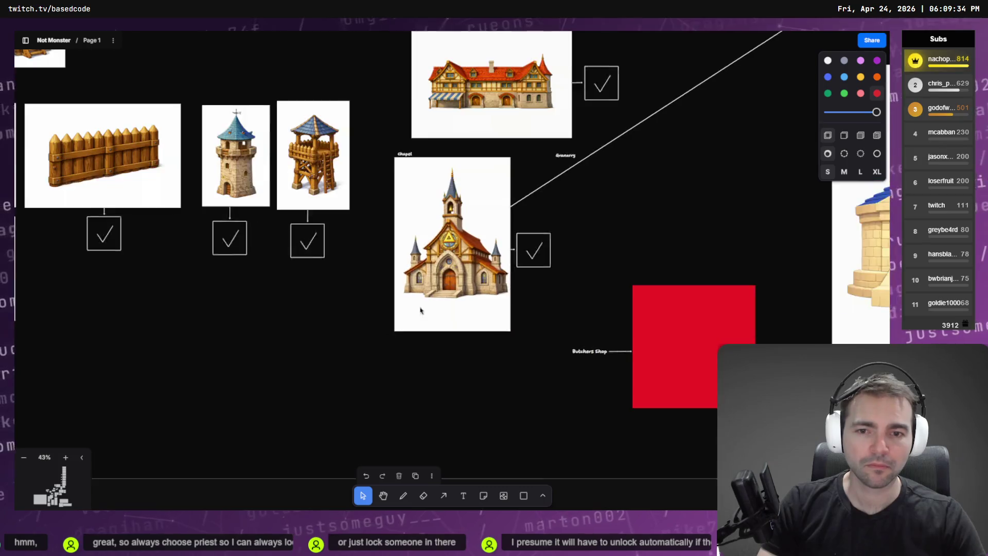
right_click(471, 220)
mouse_move(505, 413)
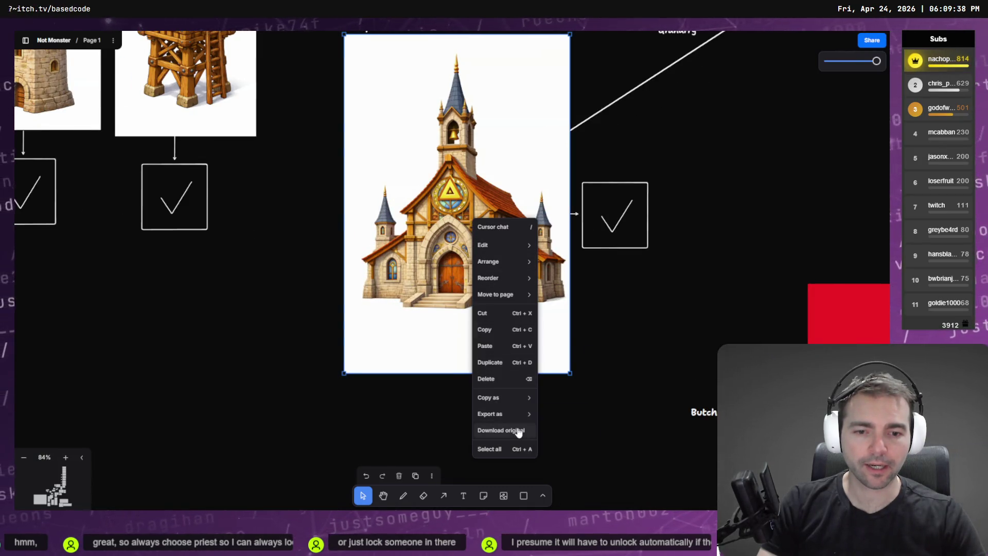
left_click(517, 432)
key("alt+Tab")
left_click(341, 266)
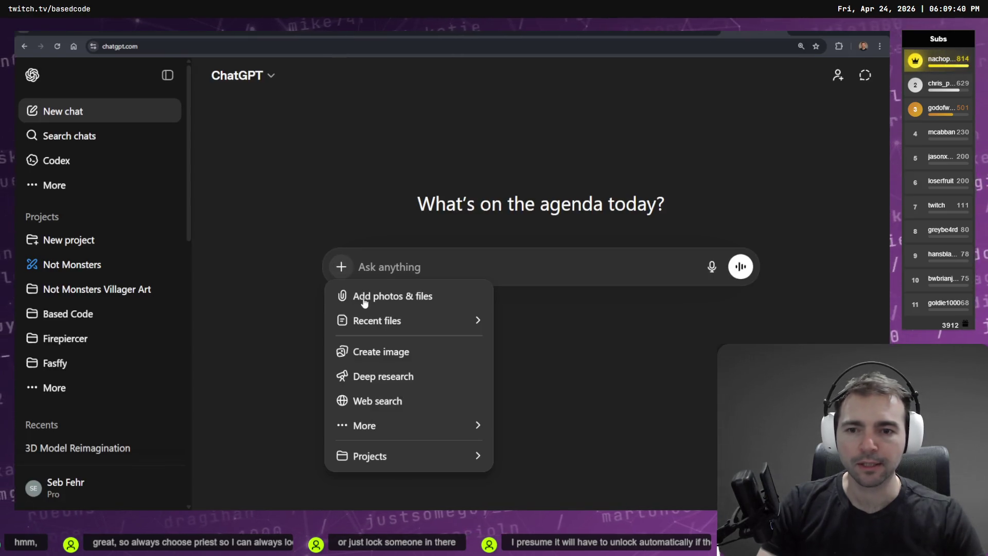
- Attach the downloaded chapel PNG from the Downloads folder
left_click(363, 296)
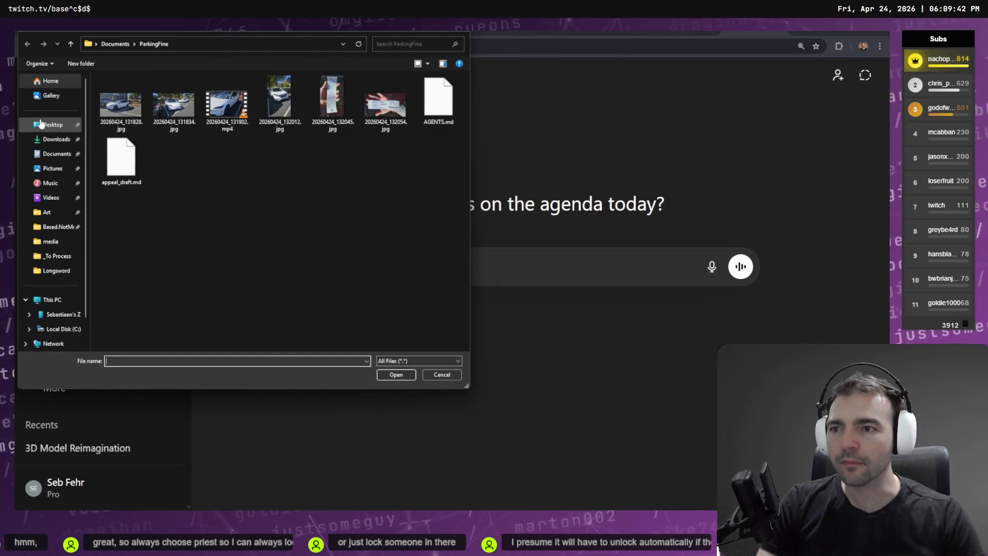
left_click(54, 139)
double_click(142, 100)
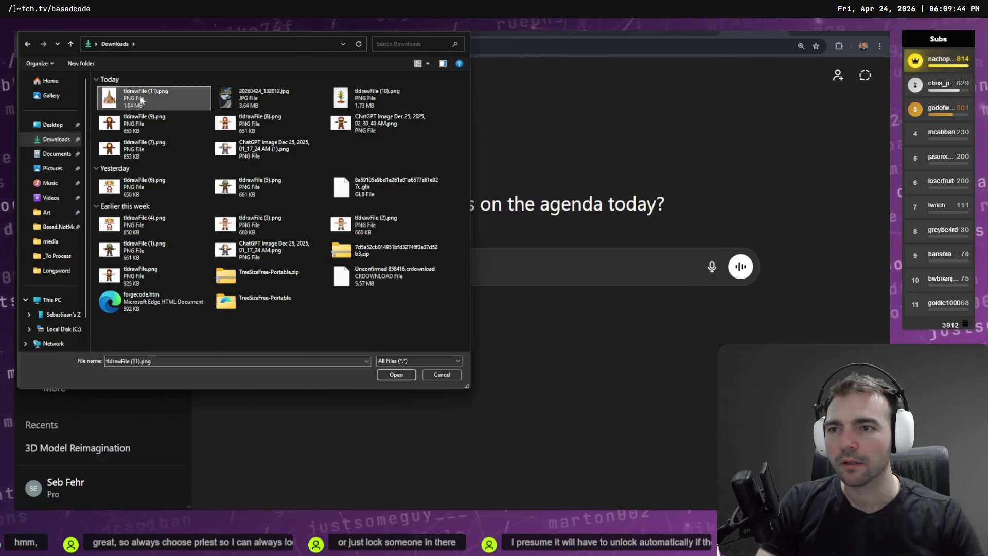
- Dictate and correct the prompt asking for Justice, the bell-tower bell, on its own, then send it
key("super+h")
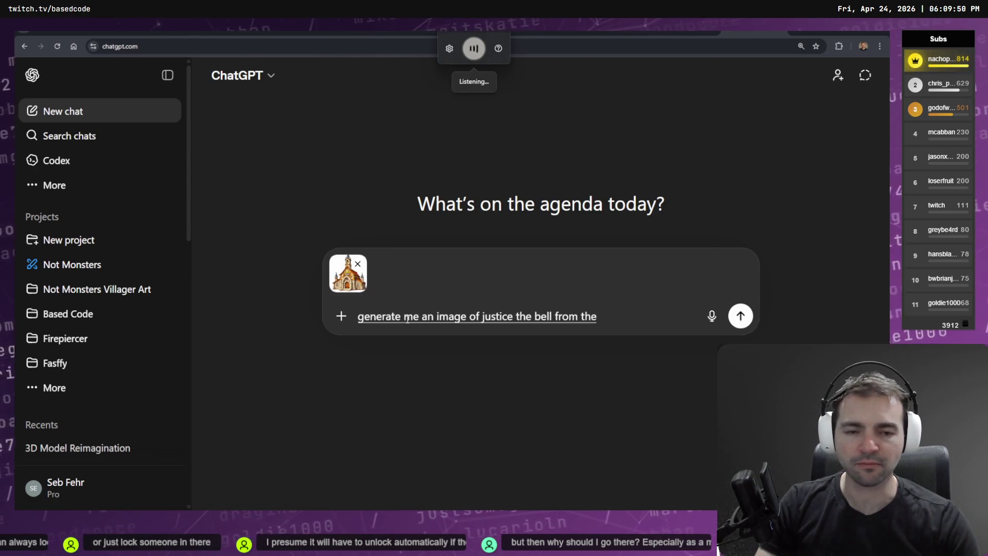
key("ctrl+Delete")
type("bell tower,")
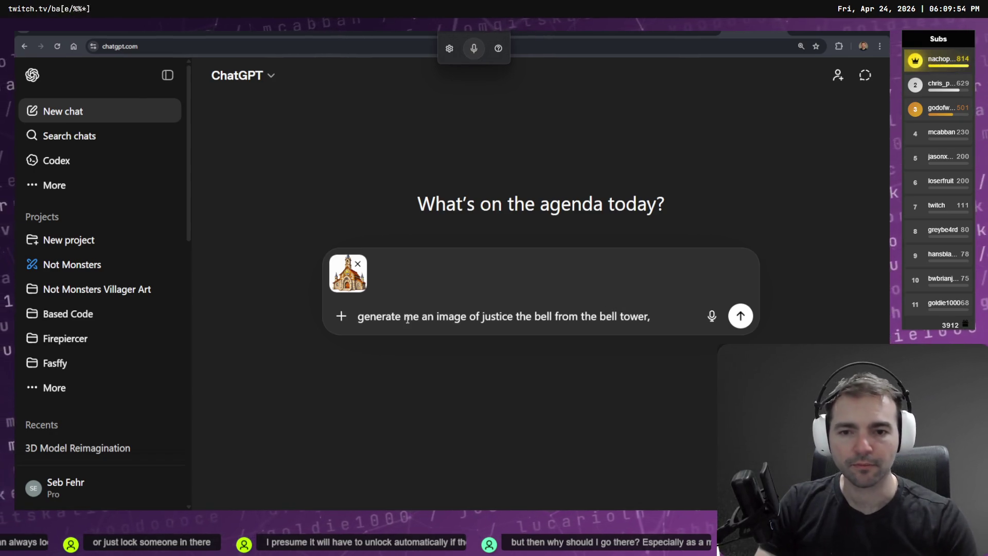
key("super+h")
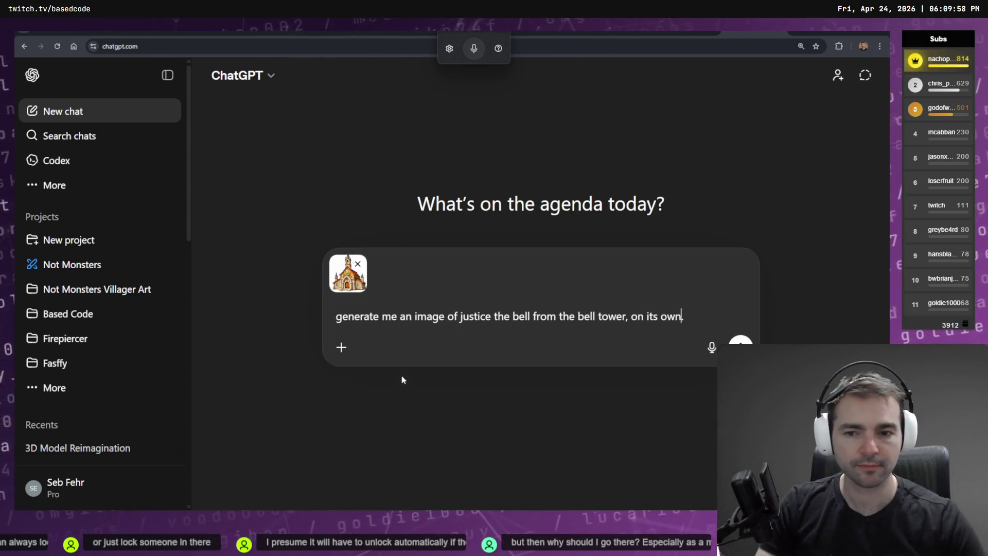
key("Home")
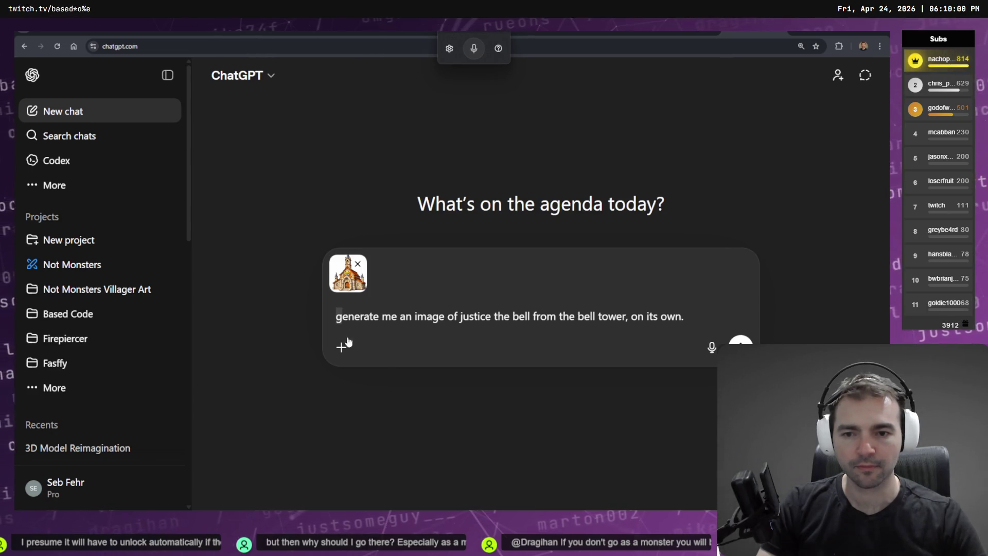
key("Delete")
type("G")
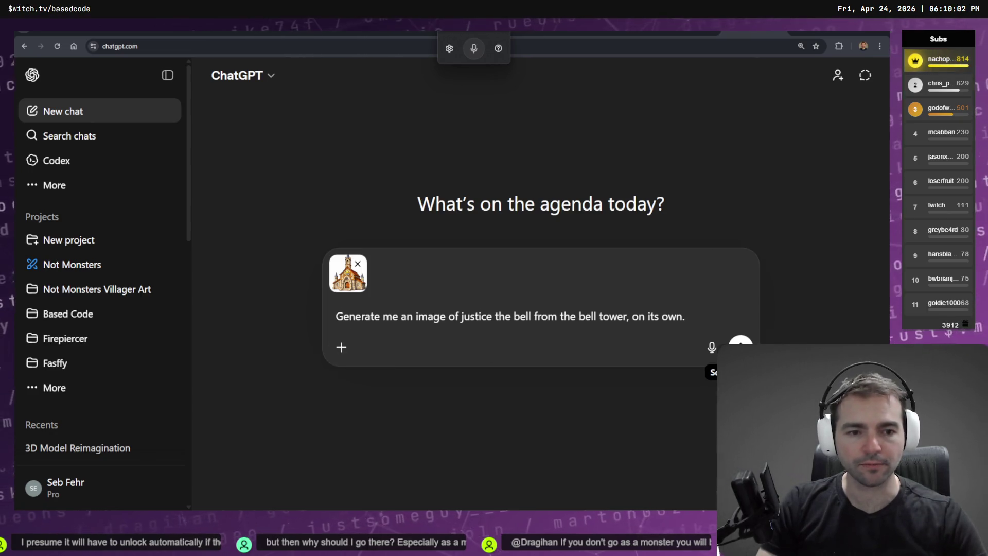
left_click(741, 346)
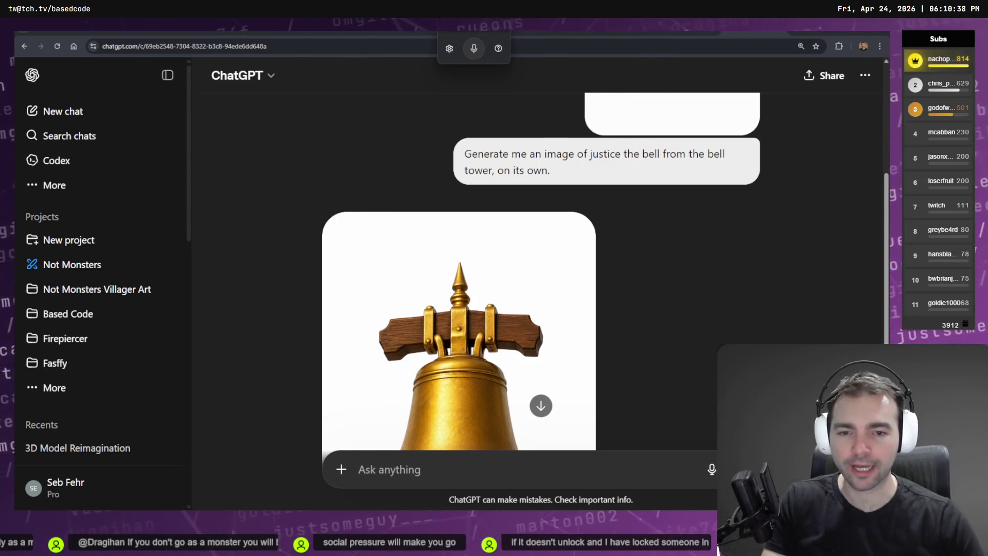
- Review the golden bell image and send 'turn this into a low Poly 3D model'
scroll(98, 283, "down", 5)
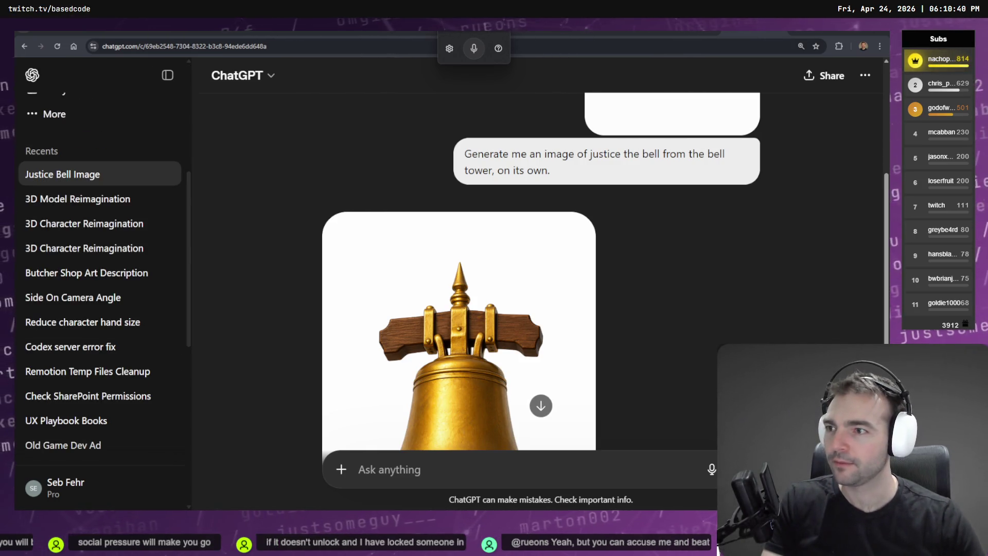
scroll(559, 227, "down", 1)
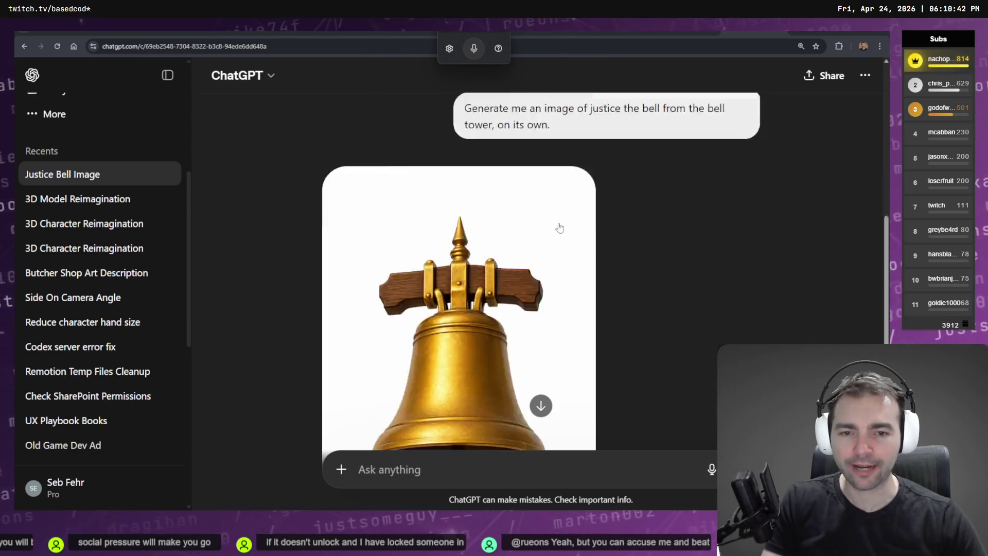
scroll(559, 227, "down", 4)
scroll(564, 231, "up", 2)
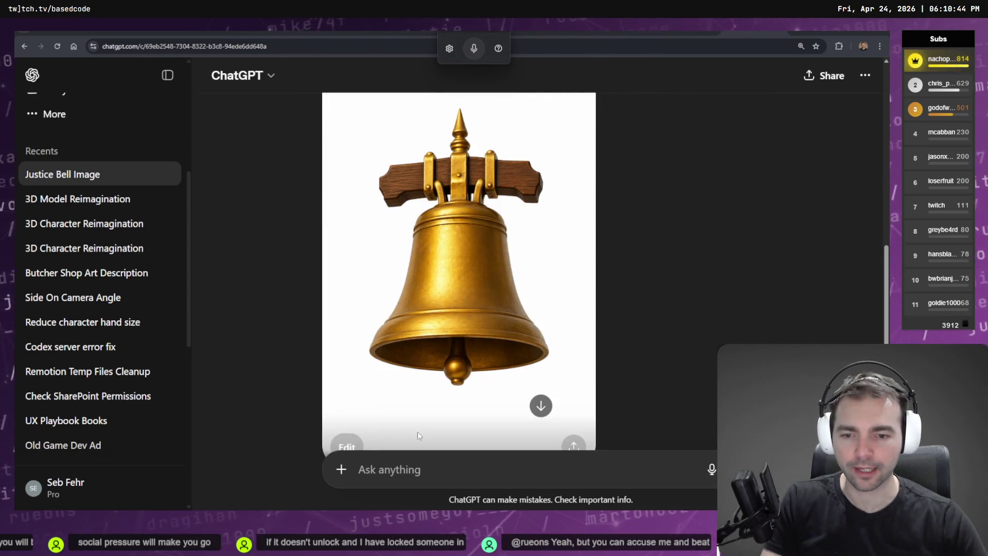
left_click(360, 468)
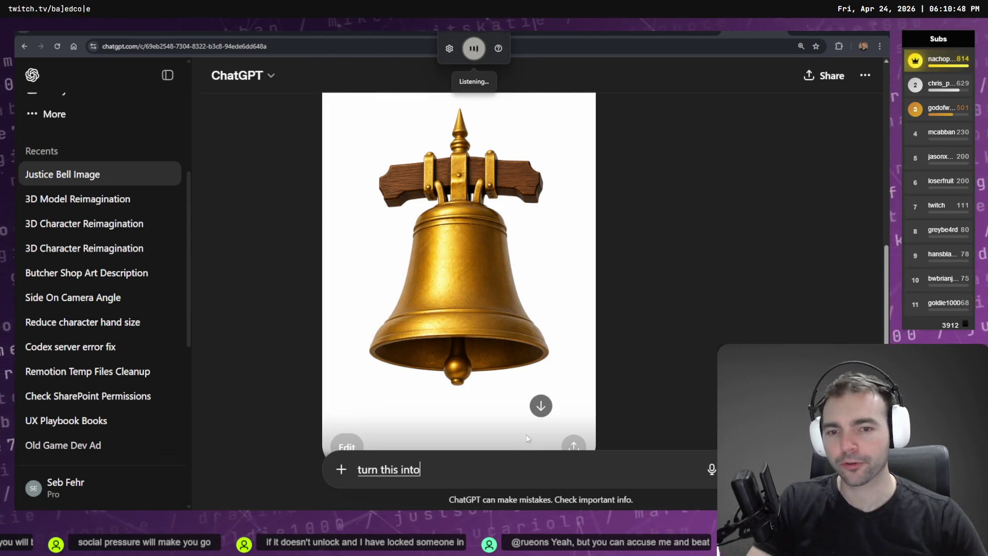
scroll(651, 206, "down", 2)
type("a low Poly 3D model")
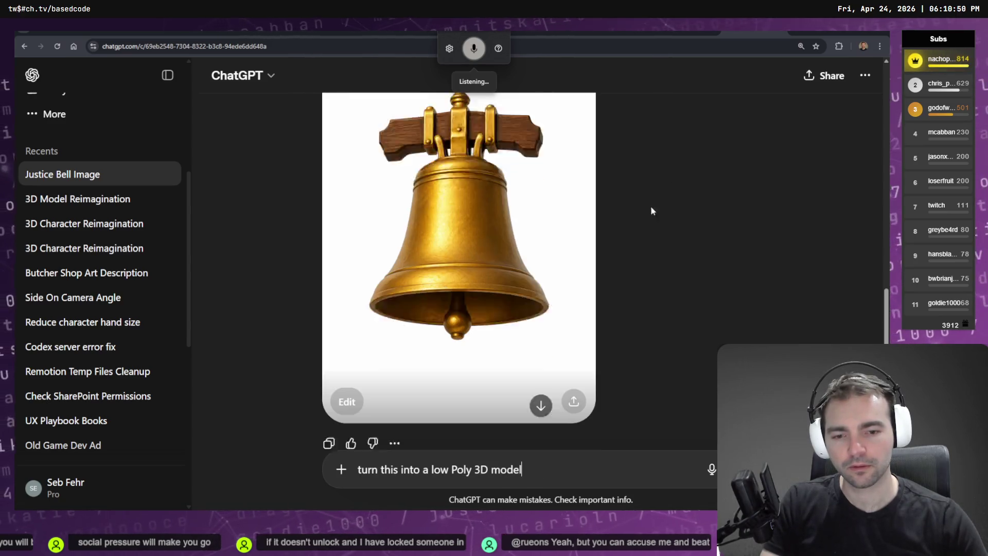
key("Return")
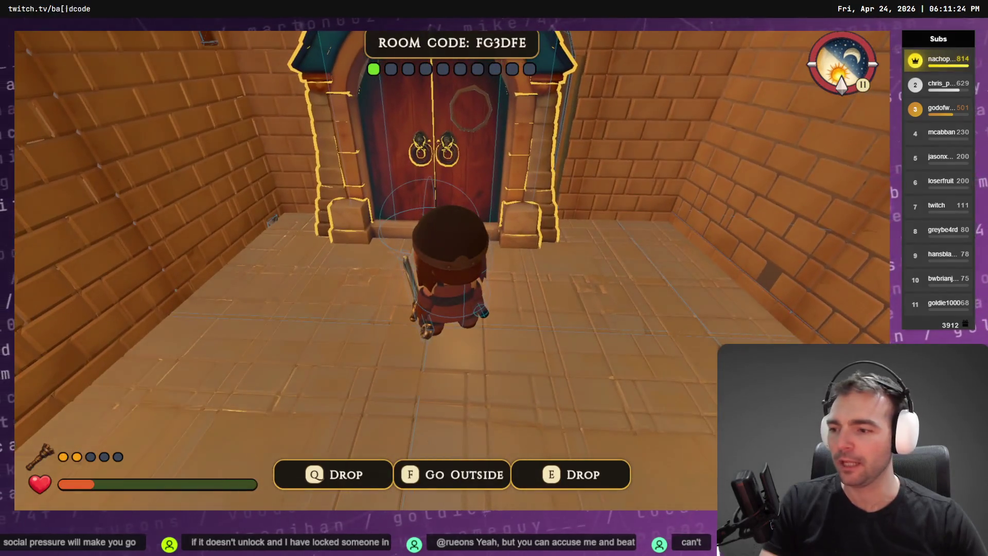
- Walk up to the granary door and strike it with the held tool
key("s")
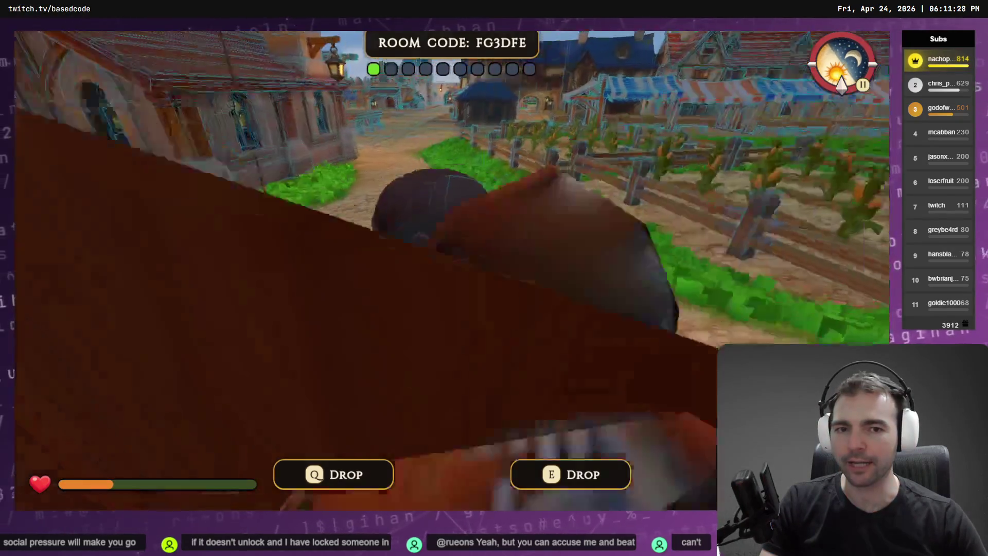
key("w")
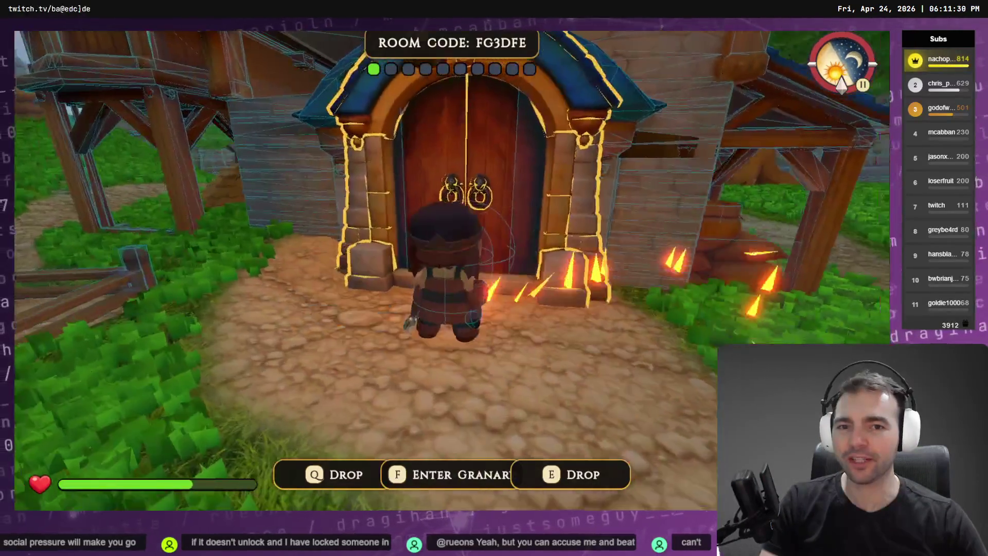
key("w")
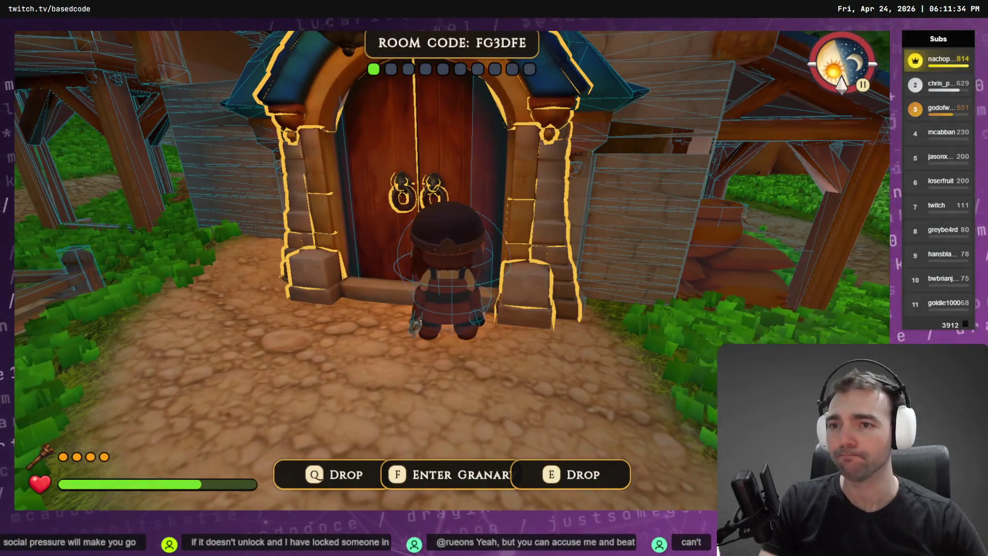
left_click(494, 278)
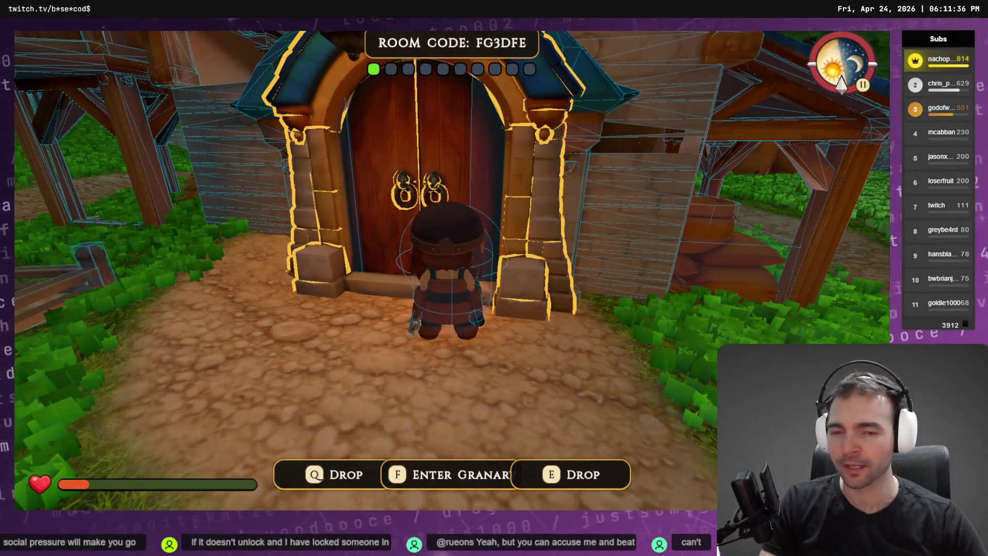
- Back away from the door swinging the fire tool three times, then run off along the path
key("s")
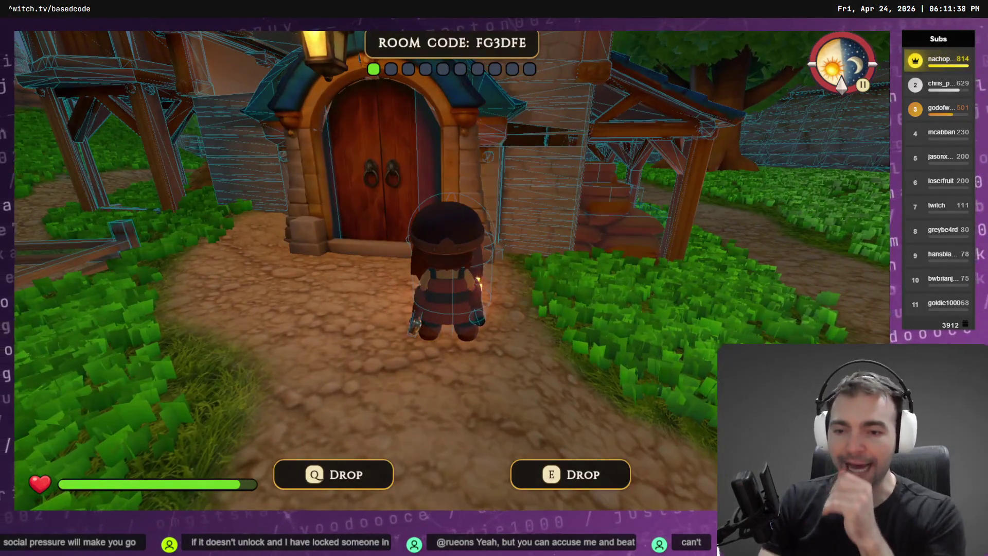
left_click(494, 278)
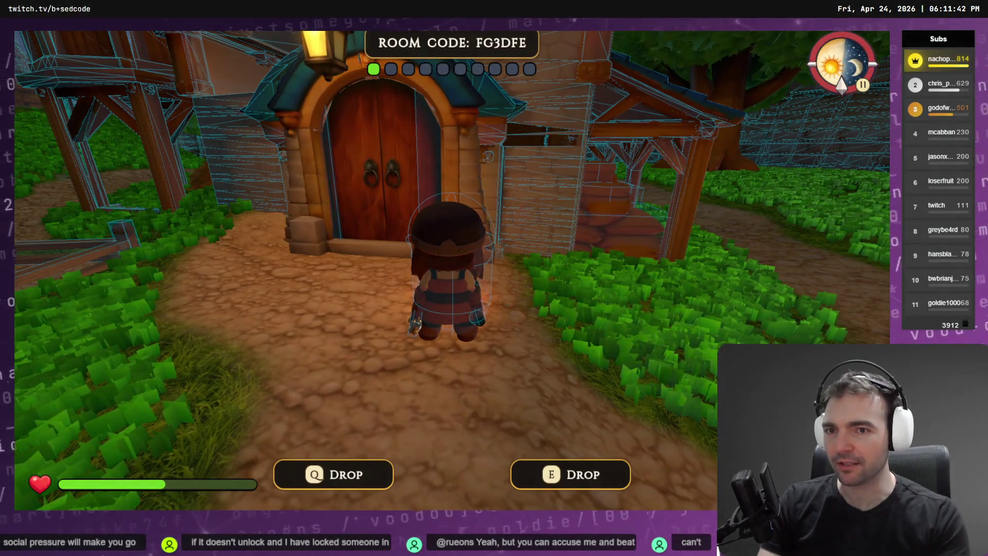
left_click(494, 277)
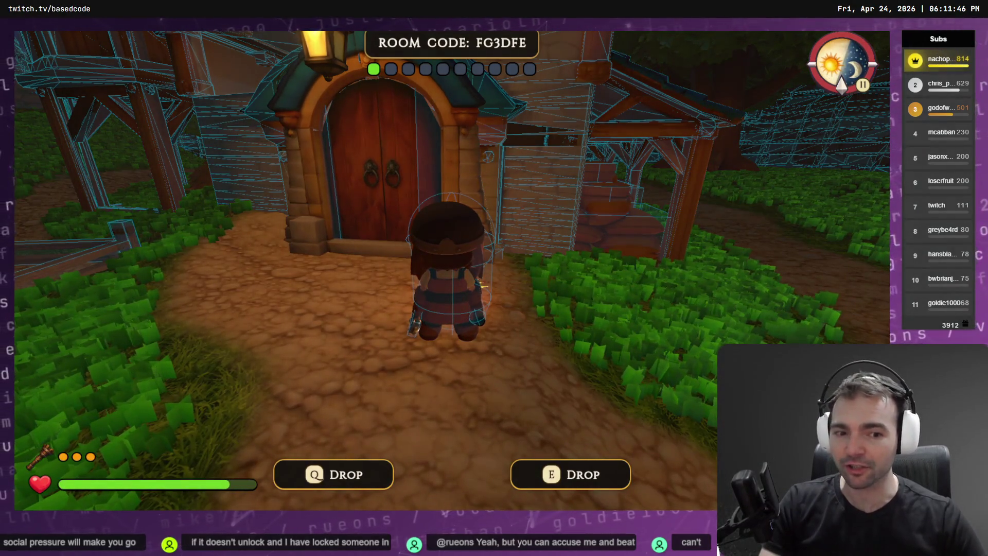
left_click(493, 278)
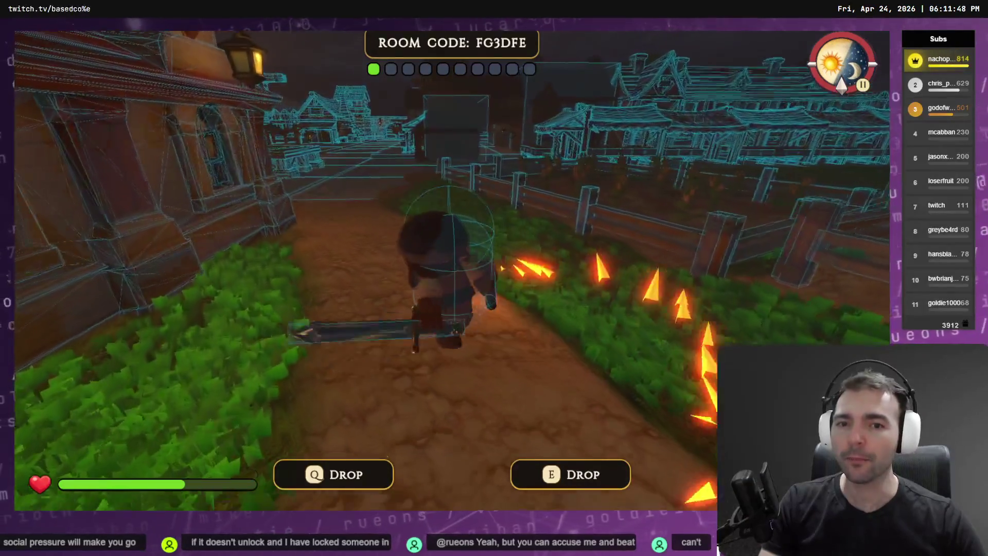
- Run along the path to the granary door and around the grassy yard
key("w")
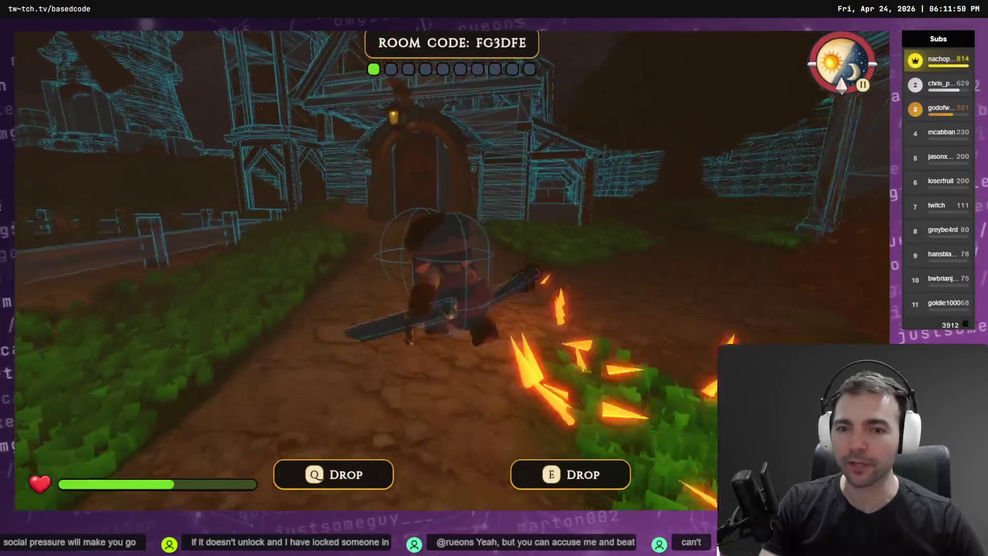
key("w")
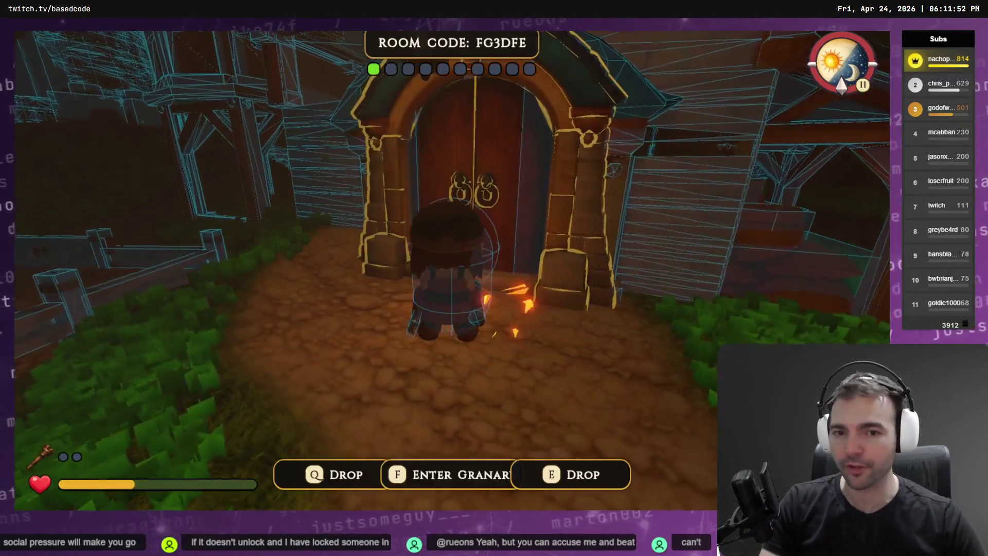
key("s")
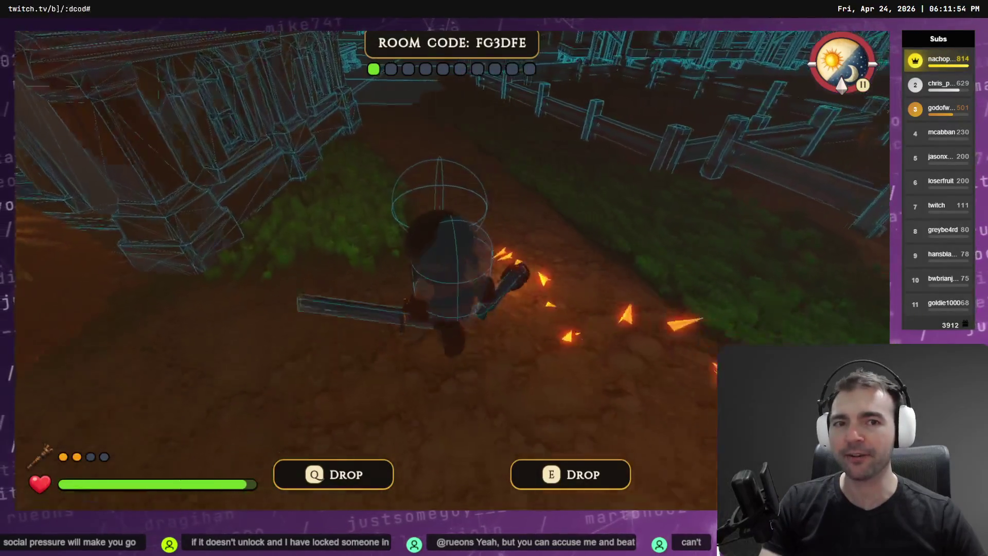
key("w")
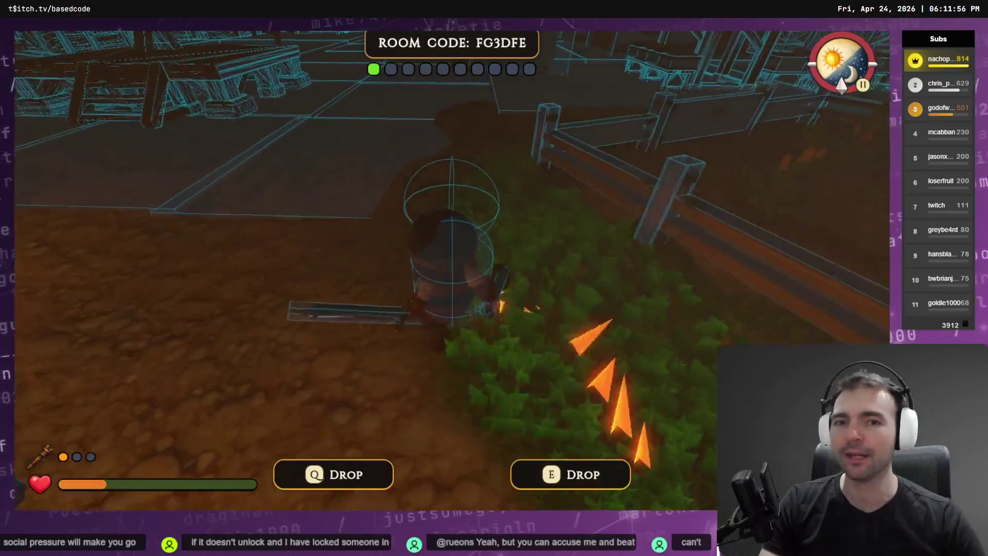
key("w")
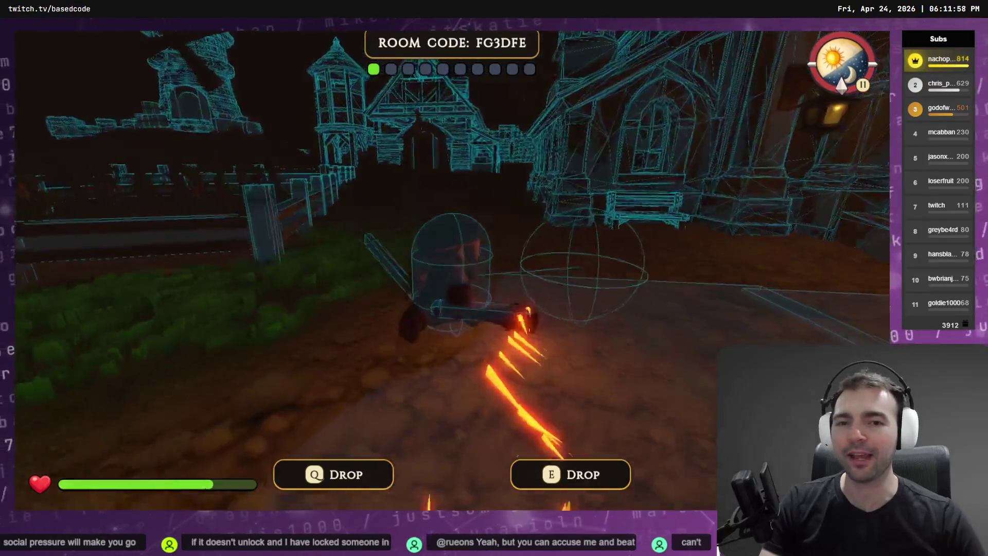
key("a")
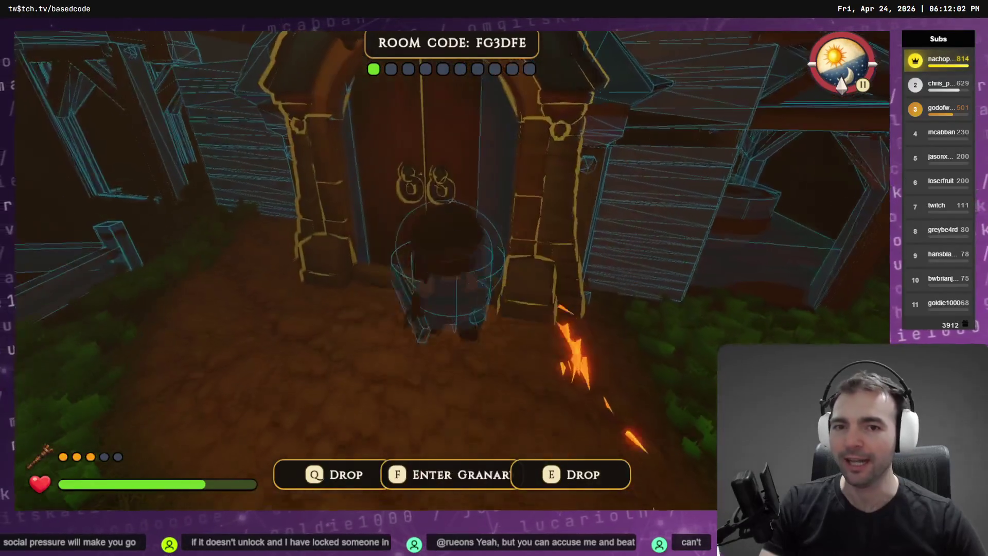
- Walk around the granary room and leave it for the outdoor village
key("w")
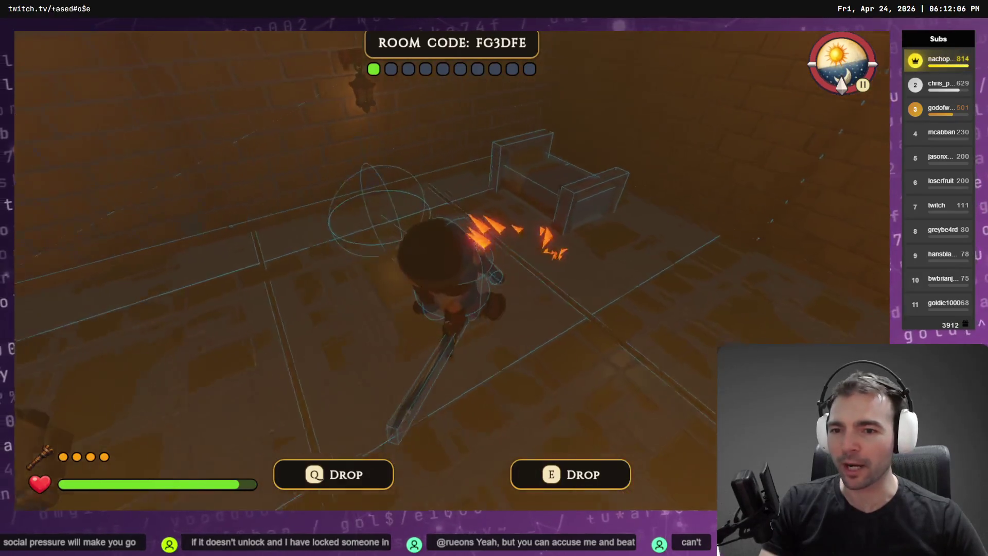
key("w")
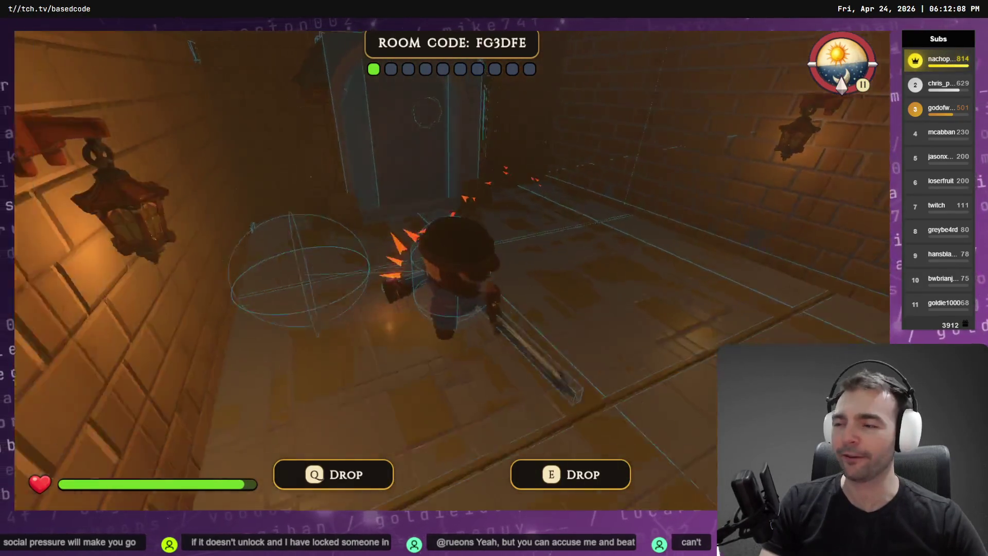
key("w")
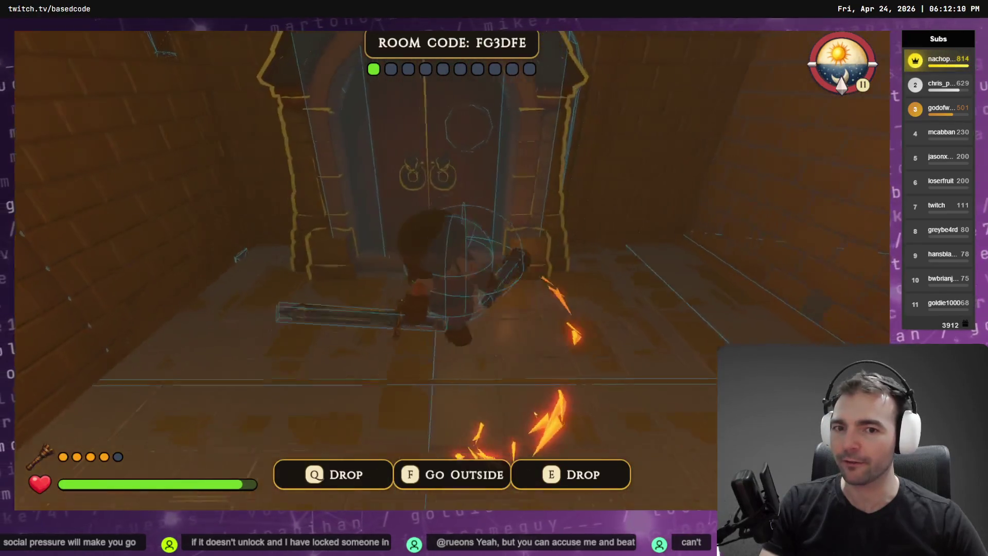
key("w")
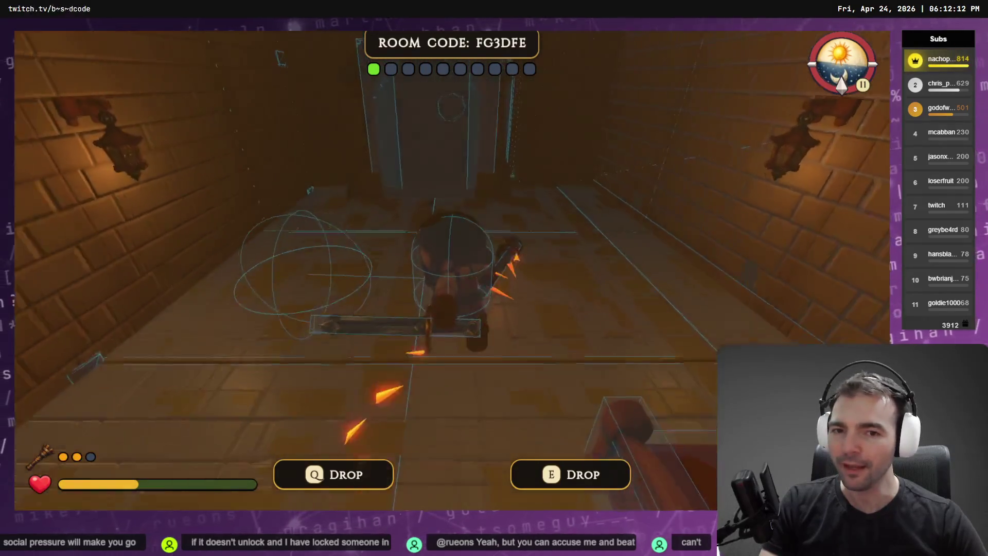
key("w")
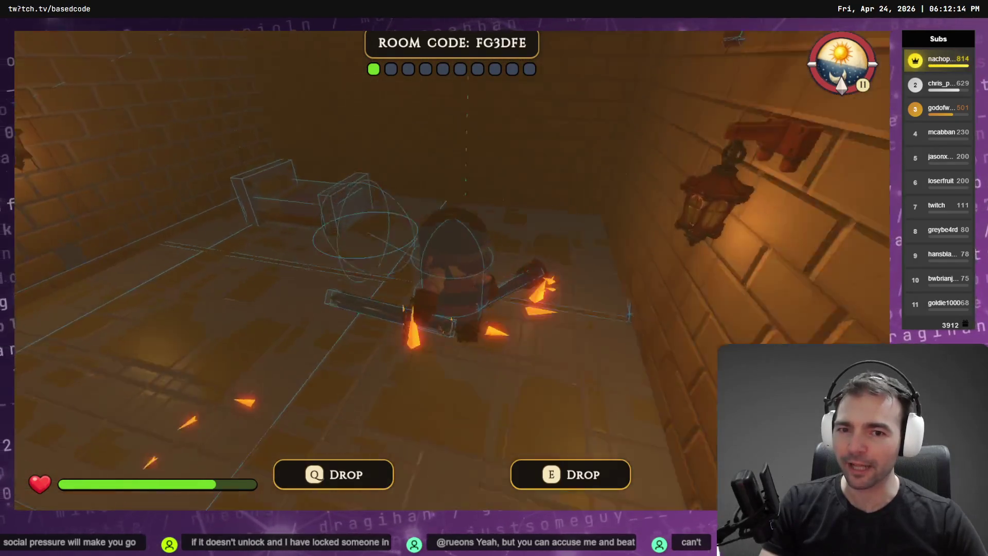
key("w")
key("f")
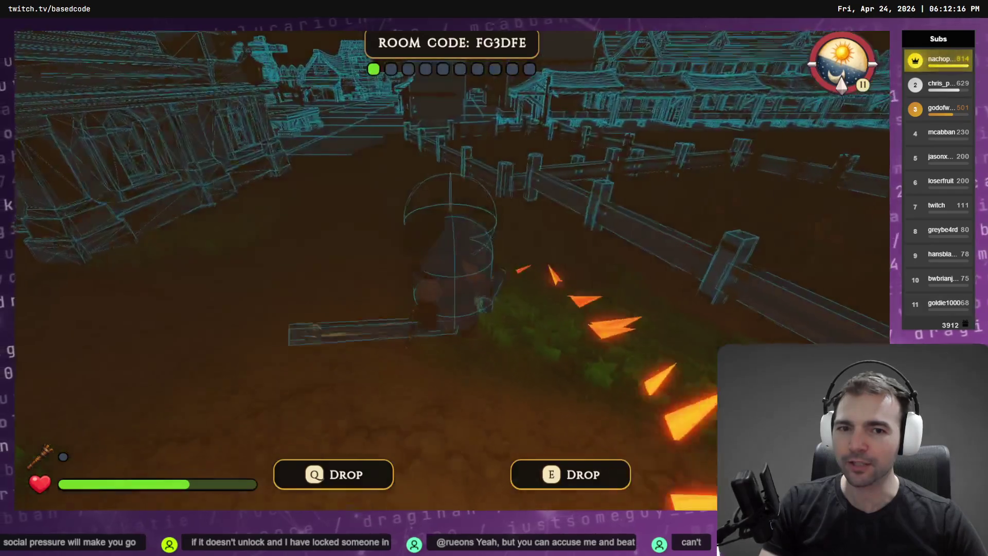
- Sprint through the village to the forge door, spawning fire spikes with the tool
key("shift+w")
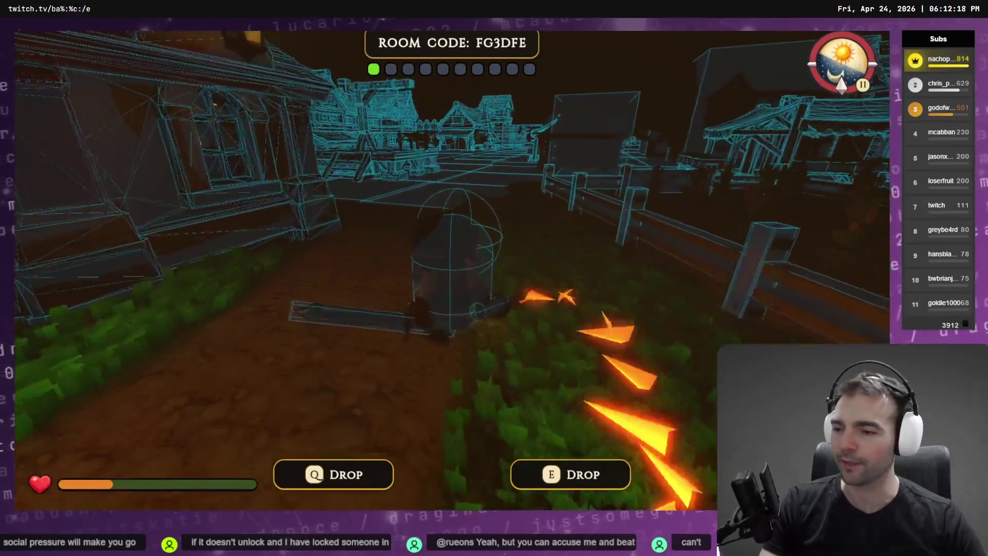
key("w")
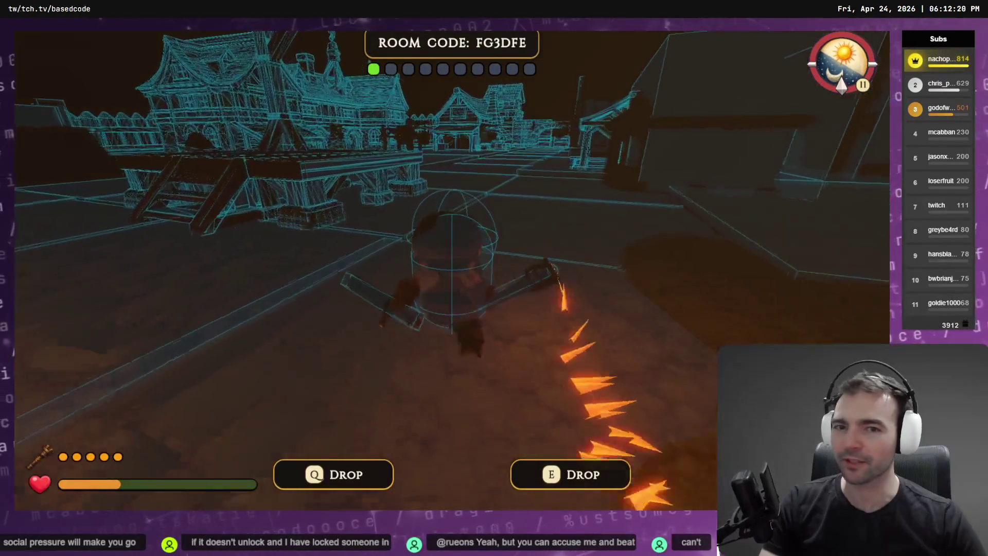
key("w")
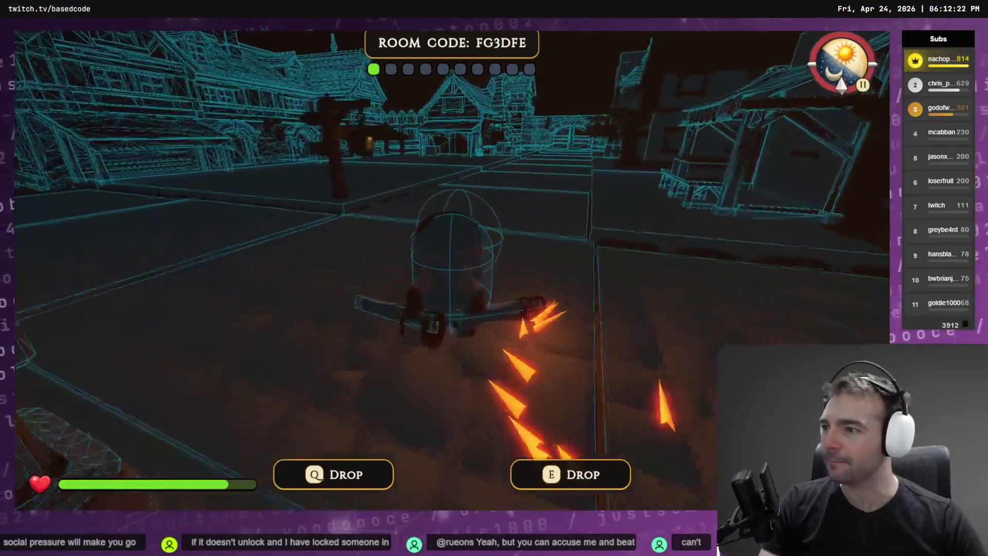
key("shift+w")
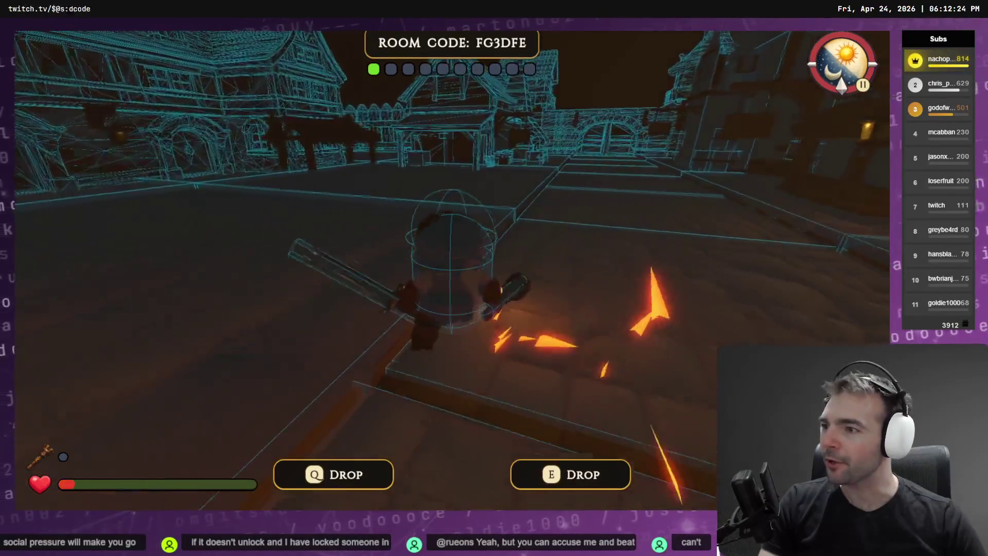
key("w")
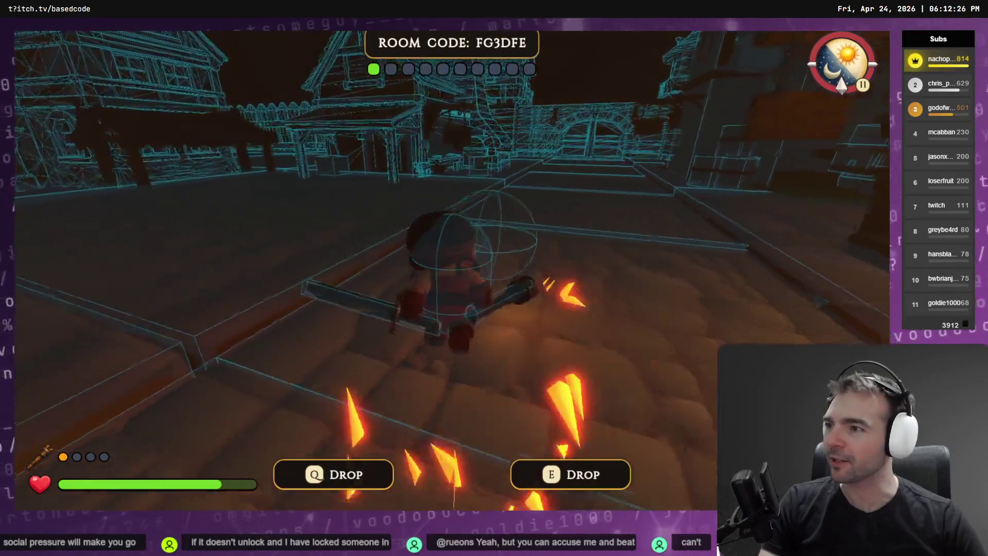
key("w")
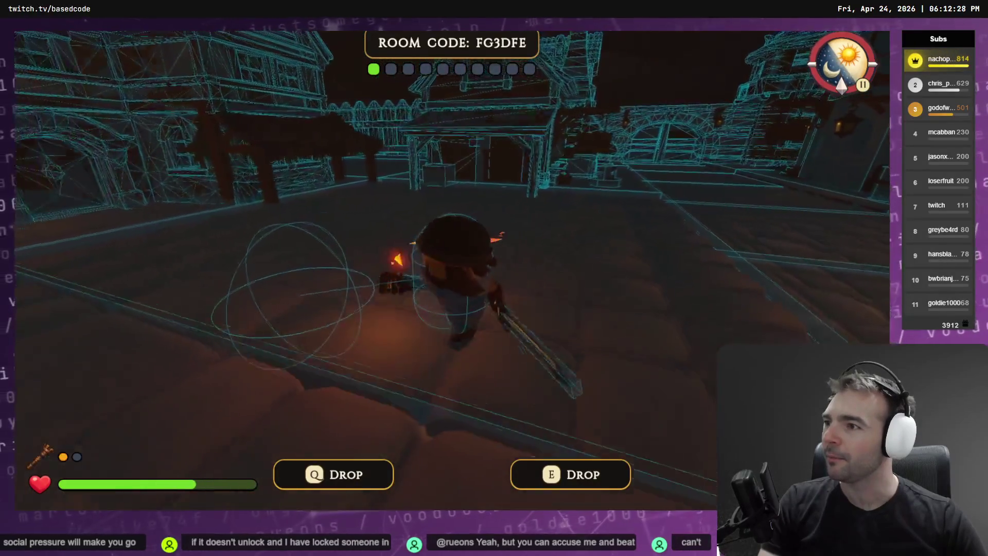
key("w")
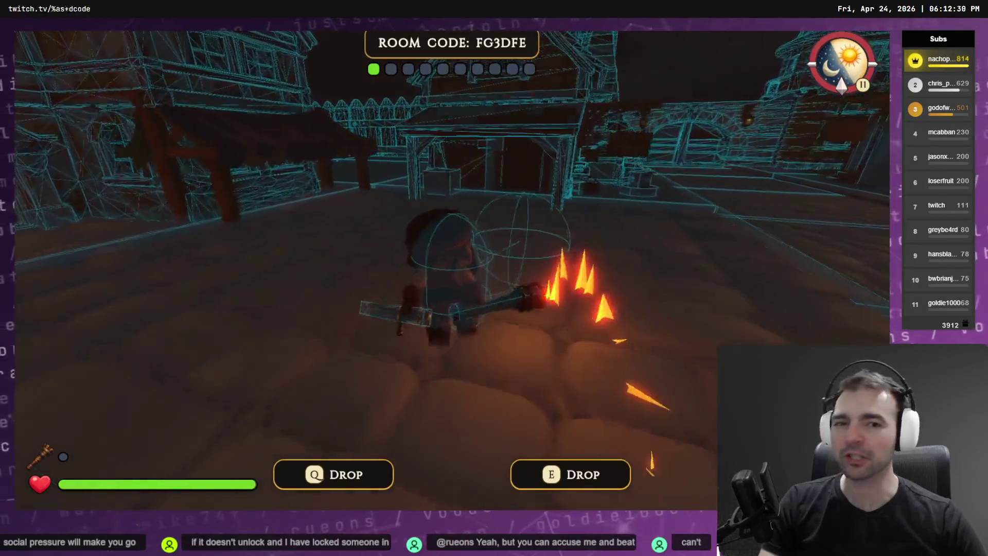
key("w")
key("w")
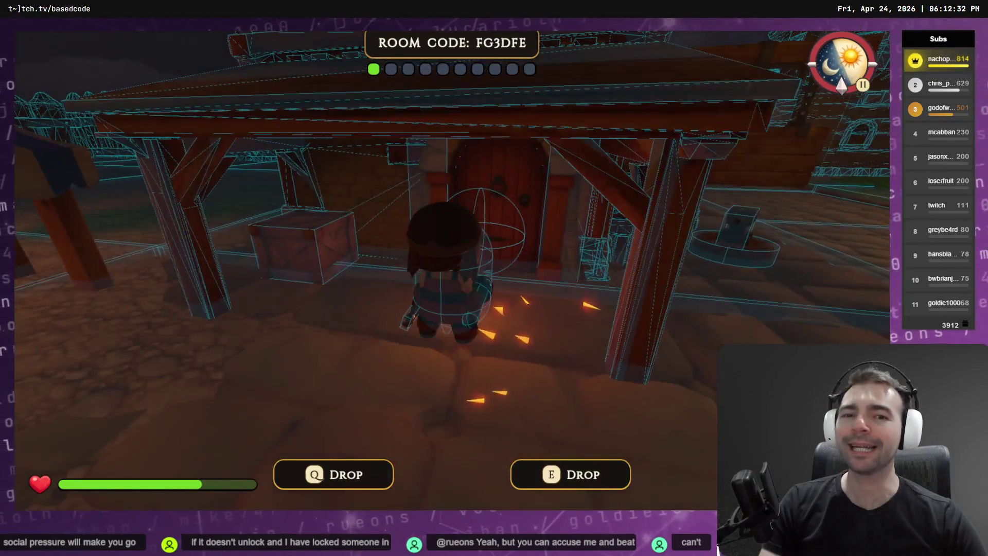
key("w")
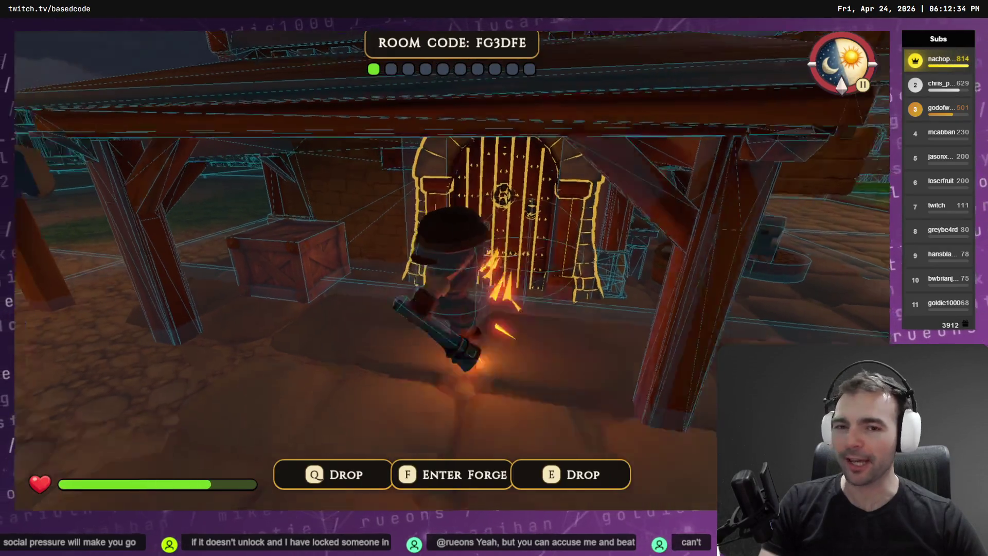
key("w")
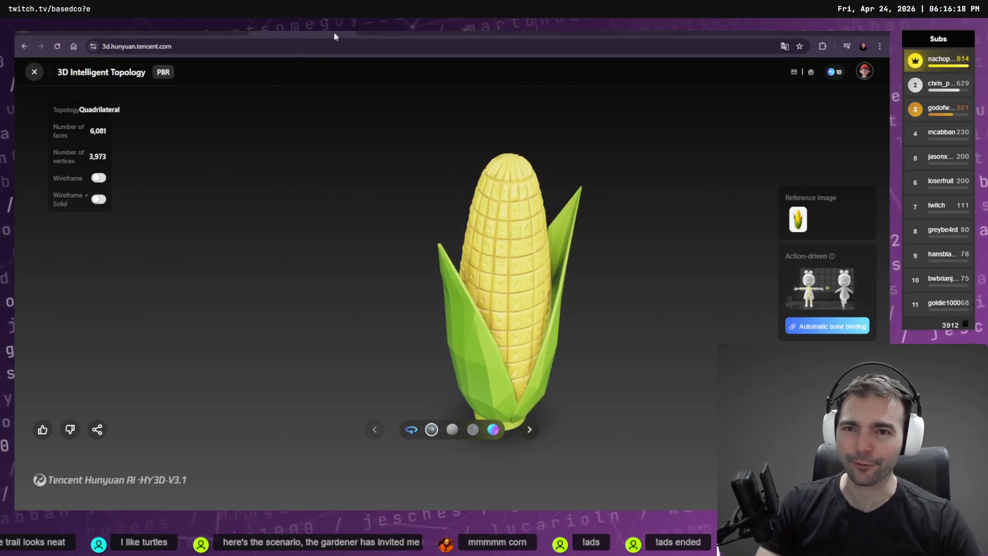
- Inspect the 6,081-face corn model across the Hunyuan tabs, then resume the paused game
key("ctrl+Tab")
key("ctrl+shift+Tab")
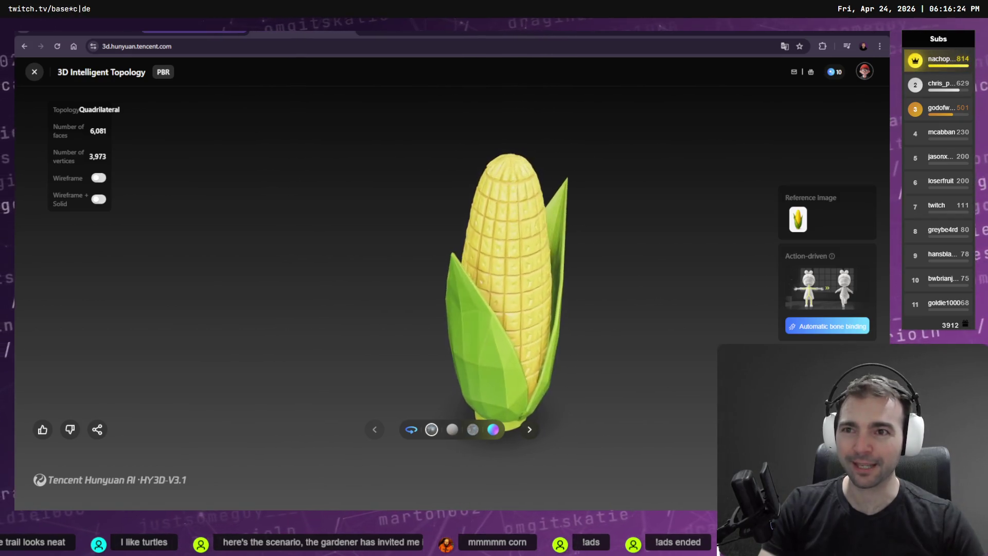
left_click(328, 31)
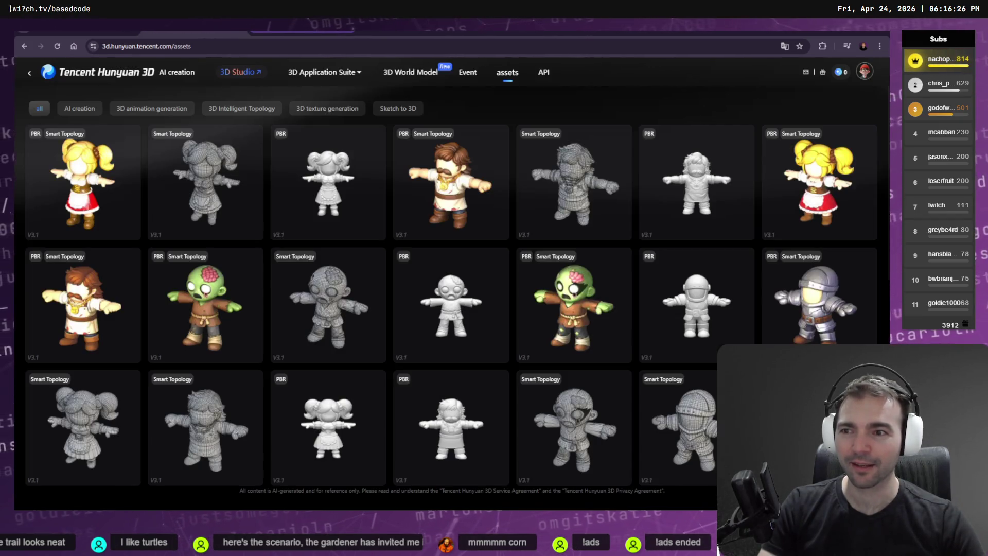
key("ctrl+shift+Tab")
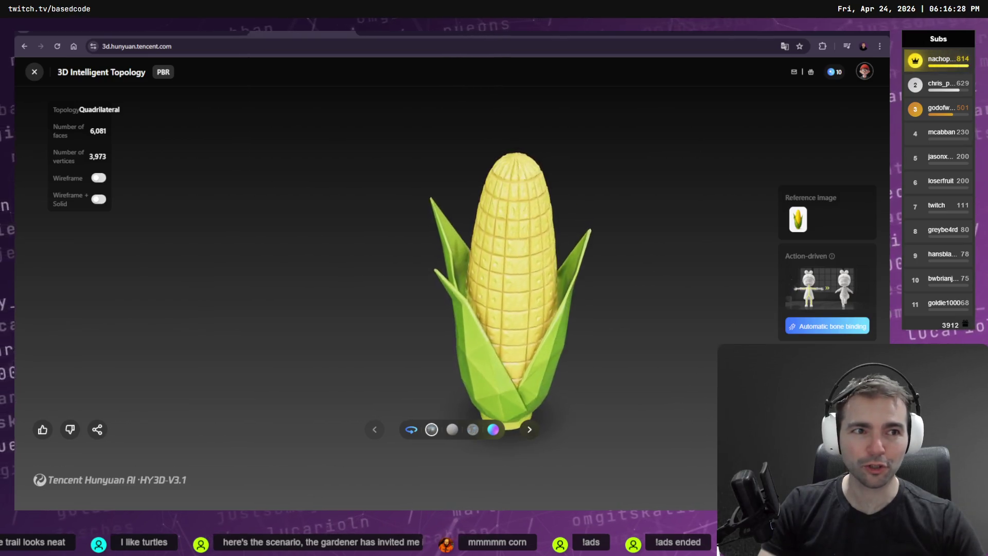
key("alt+Tab")
left_click(455, 201)
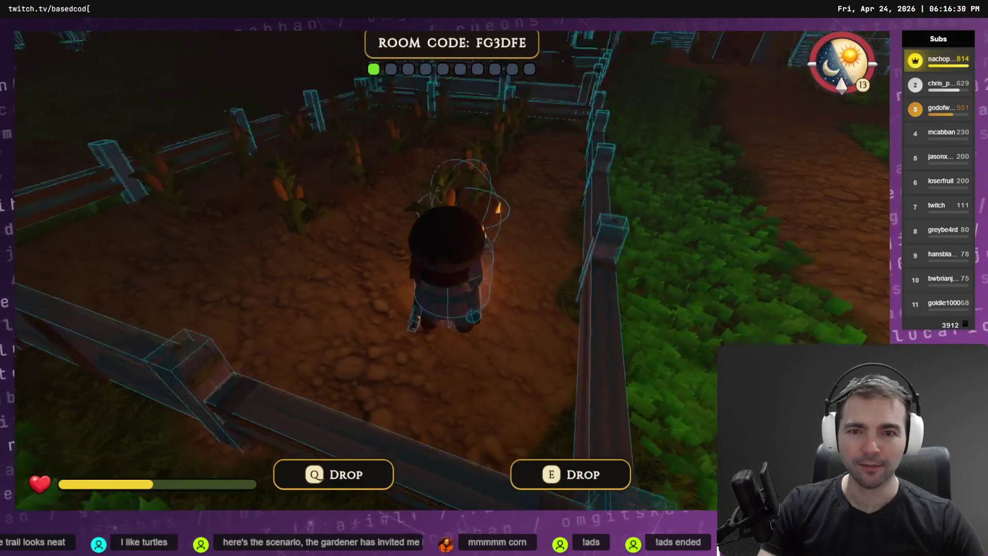
- Walk the armed character through the farm plot, along the path and across the town square
key("w")
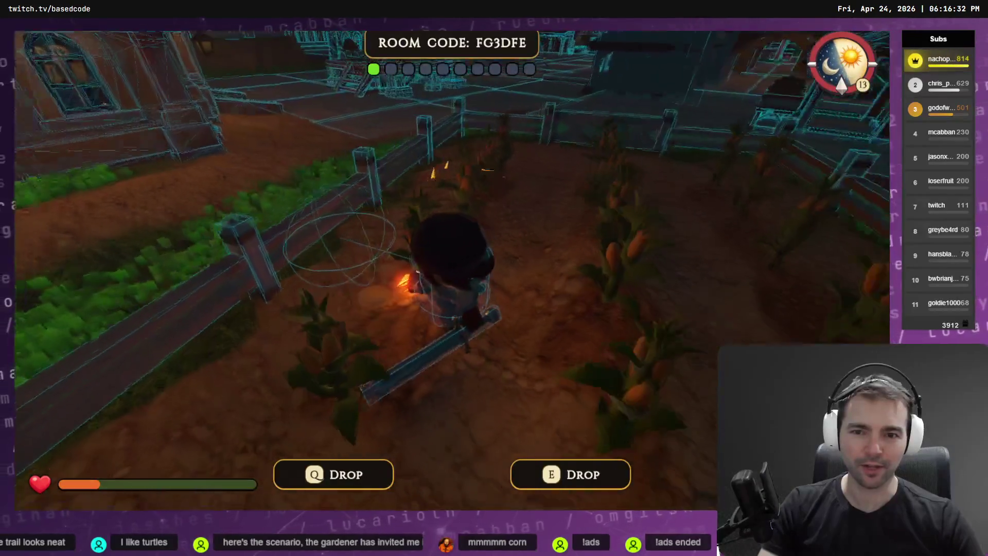
key("s")
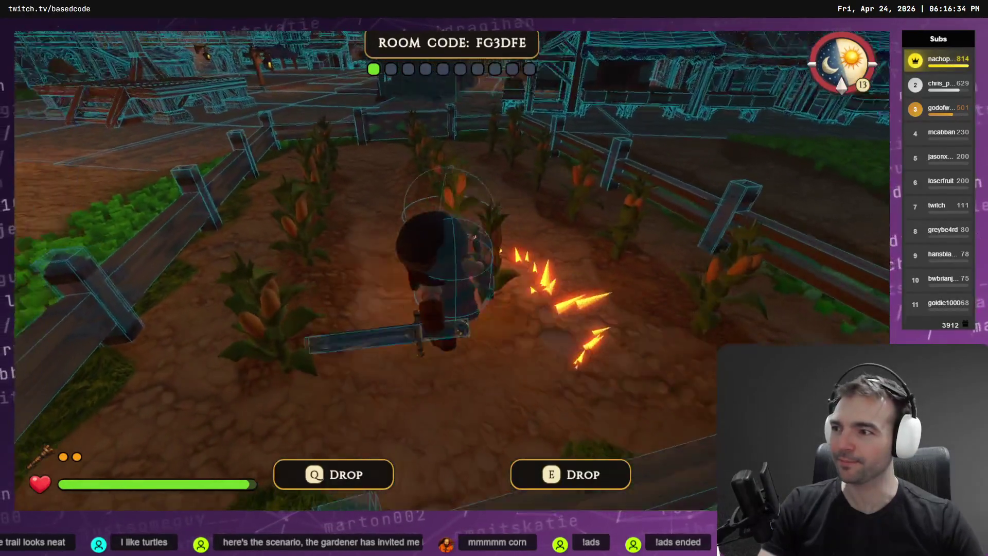
key("w")
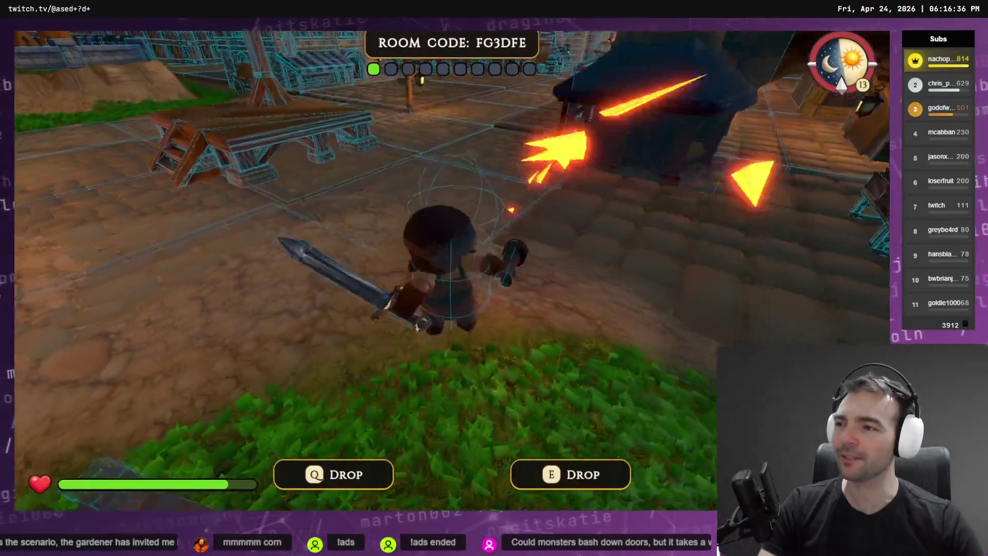
key("w")
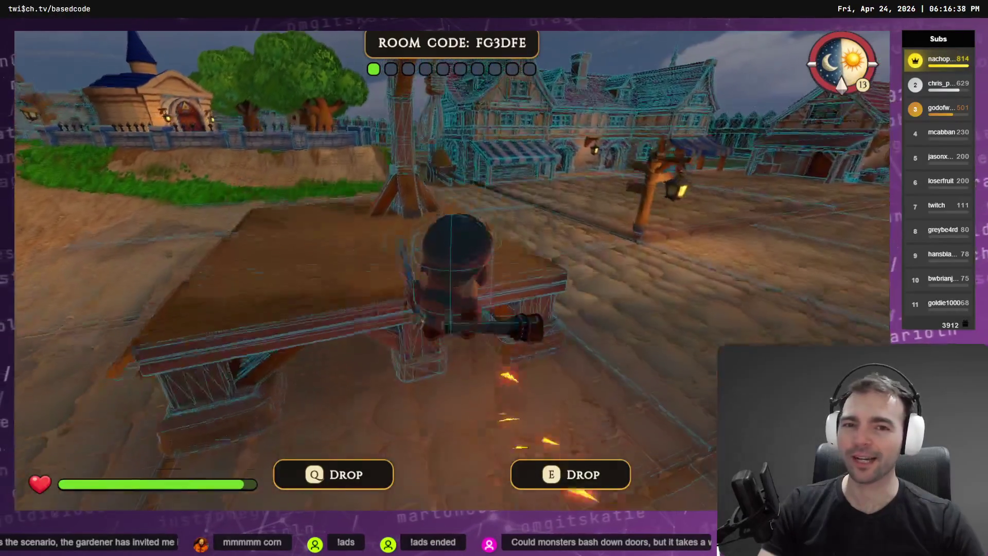
key("w")
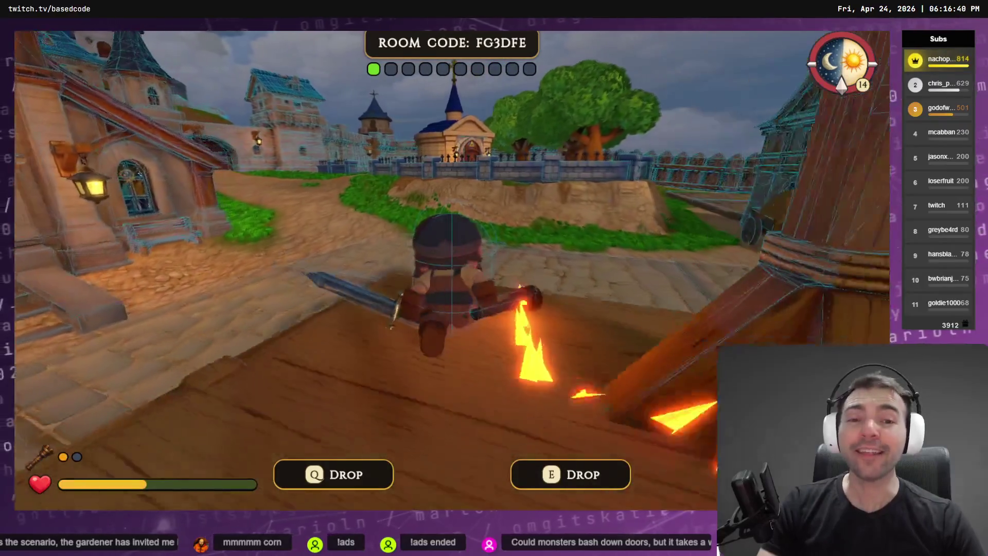
key("w")
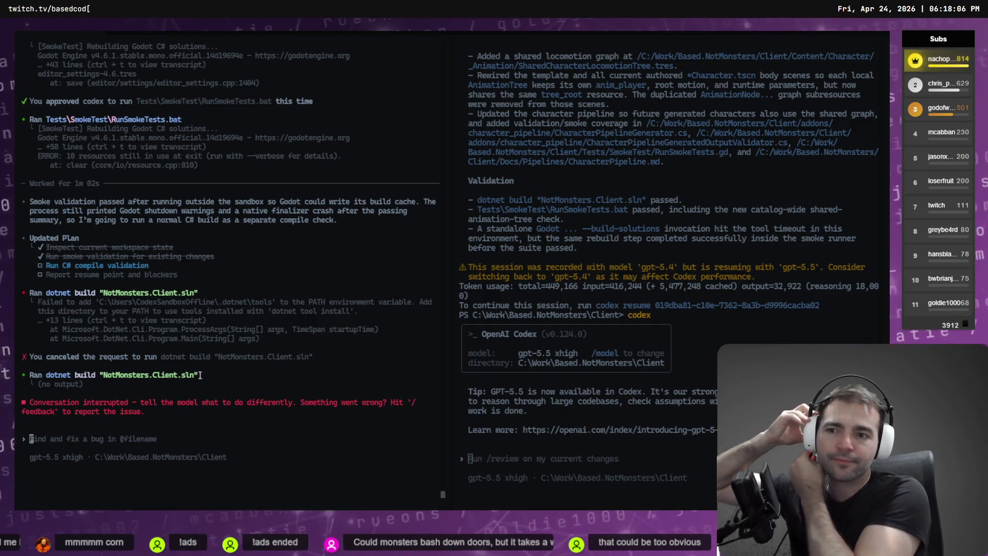
- Dictate the problem: items held when a villager becomes a monster get deleted
key("super+h")
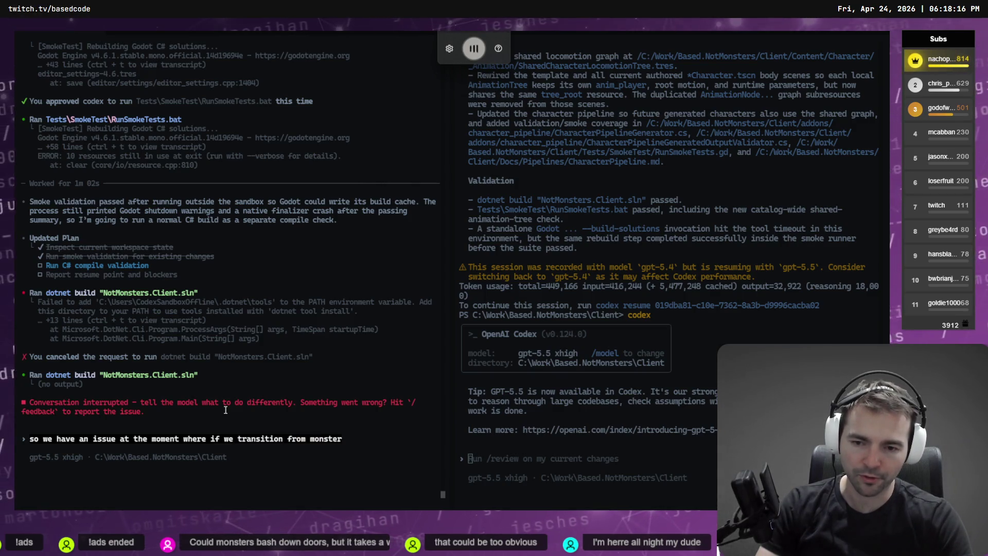
key("BackSpace")
key("BackSpace")
key("BackSpace")
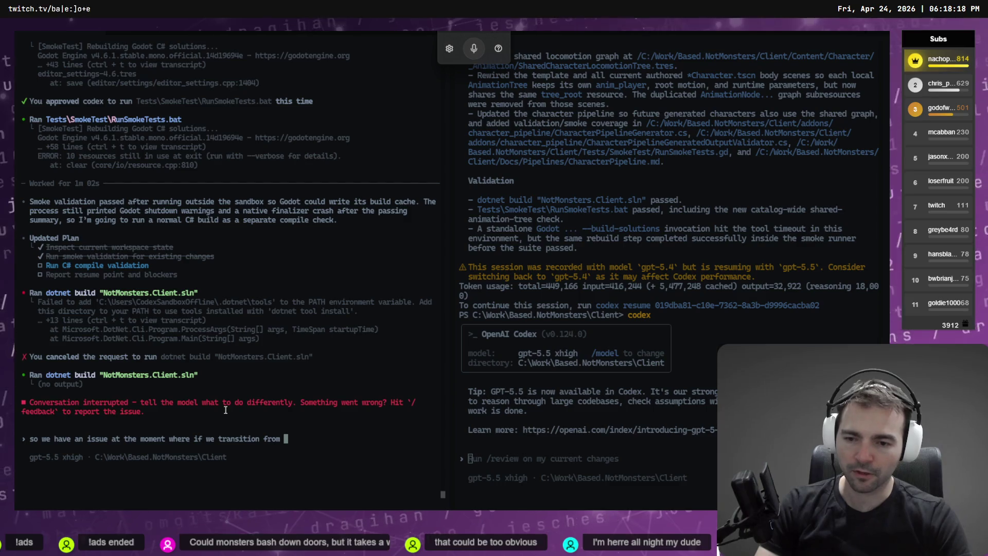
key("super+h")
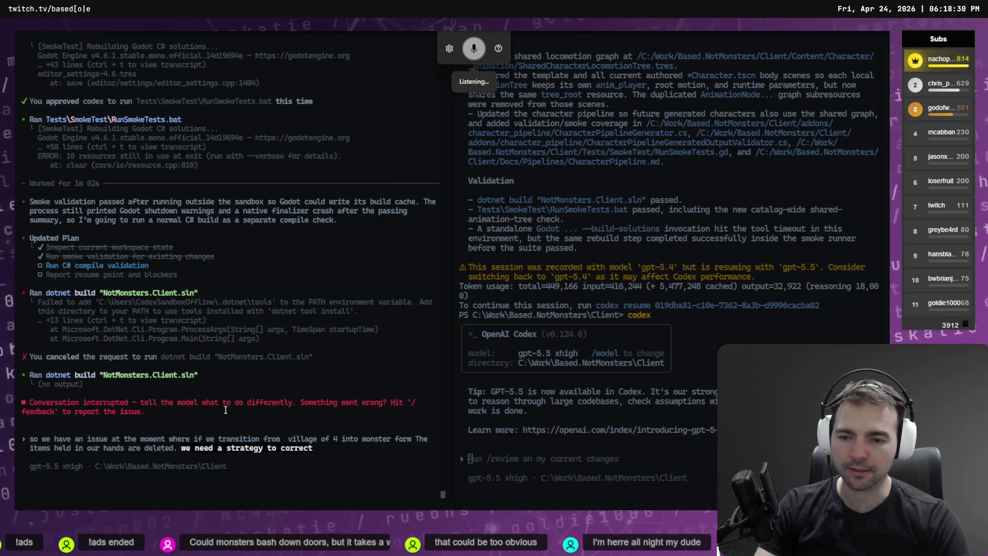
key("BackSpace")
key("BackSpace")
key("BackSpace")
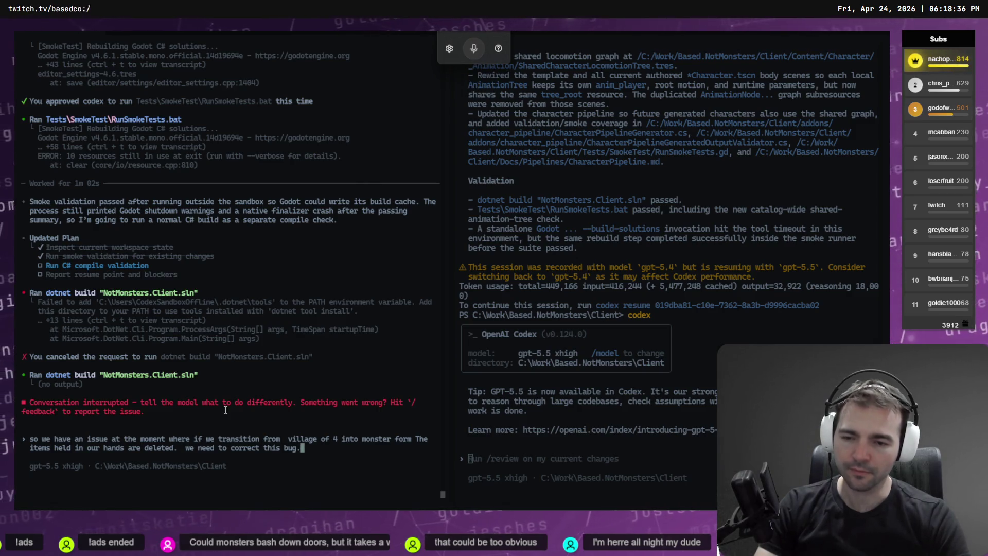
- On a new line, add that held items should drop to the floor, and submit the report
type(" \\")
key("Return")
key("ctrl+super")
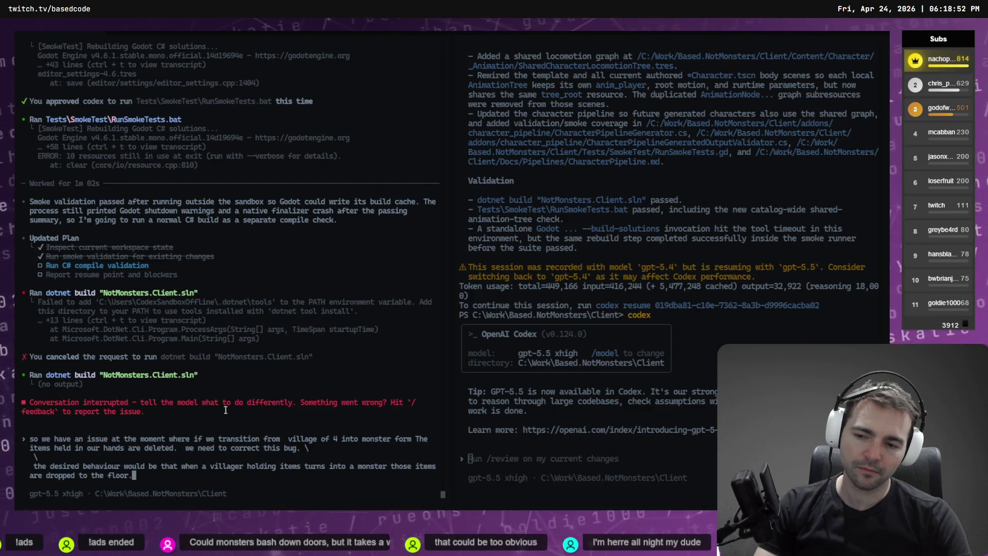
key("Return")
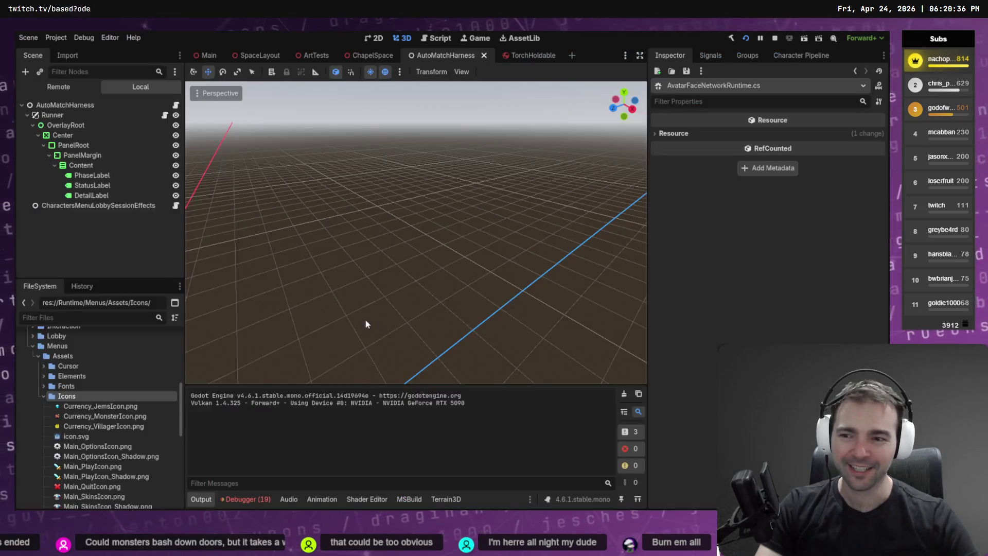
- Collapse Assets and expand Content > Items to show the Corn and Debug item folders
scroll(43, 399, "down", 2)
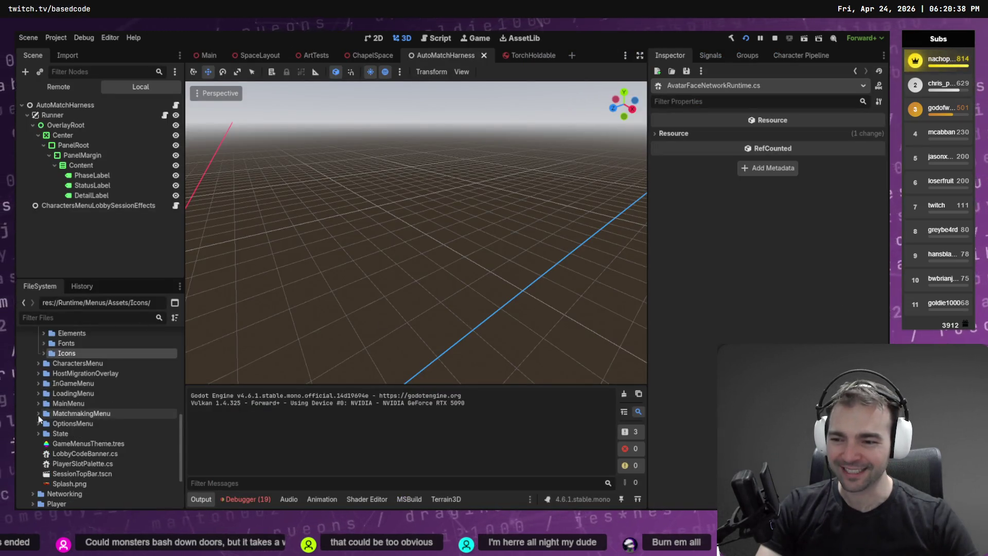
scroll(43, 399, "up", 4)
scroll(43, 399, "down", 2)
scroll(44, 398, "up", 3)
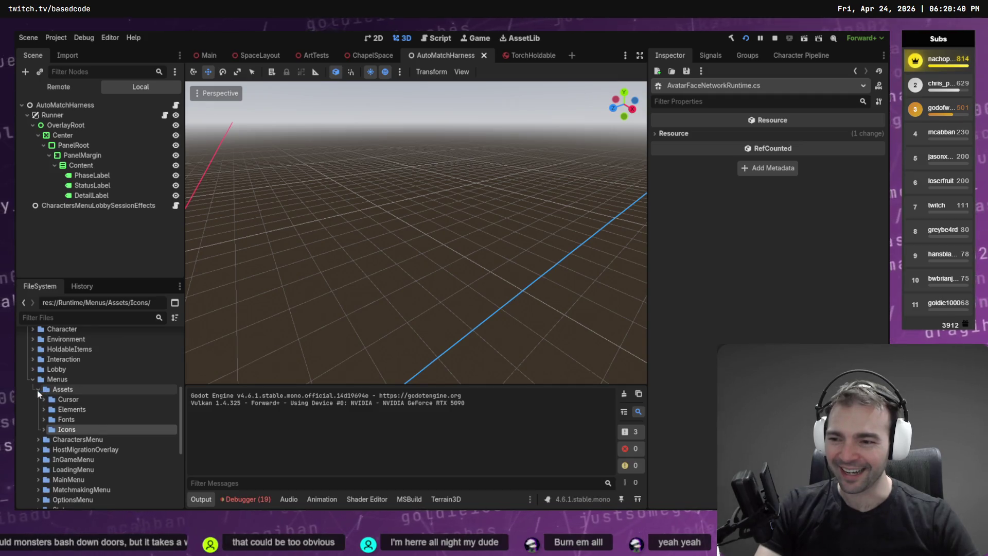
left_click(38, 389)
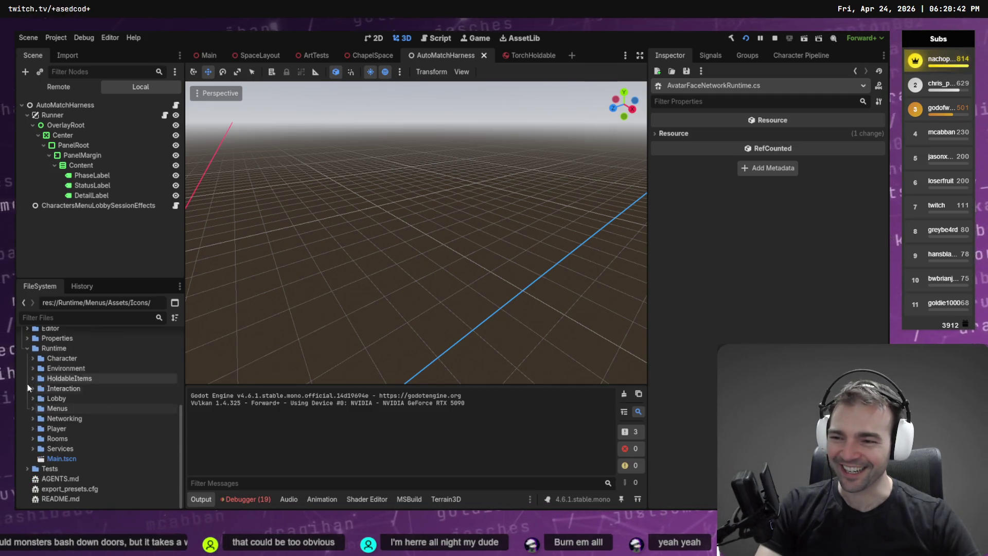
scroll(33, 391, "up", 5)
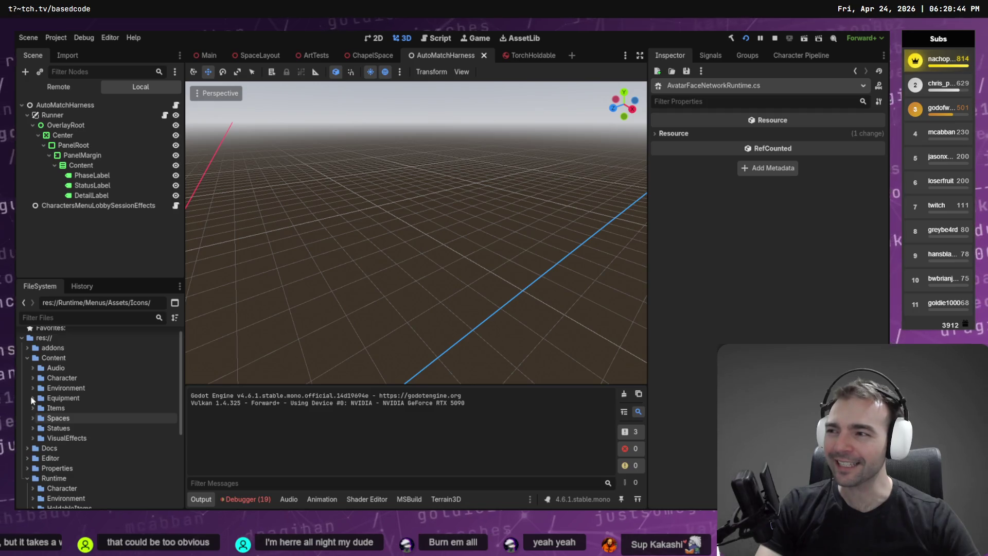
left_click(31, 408)
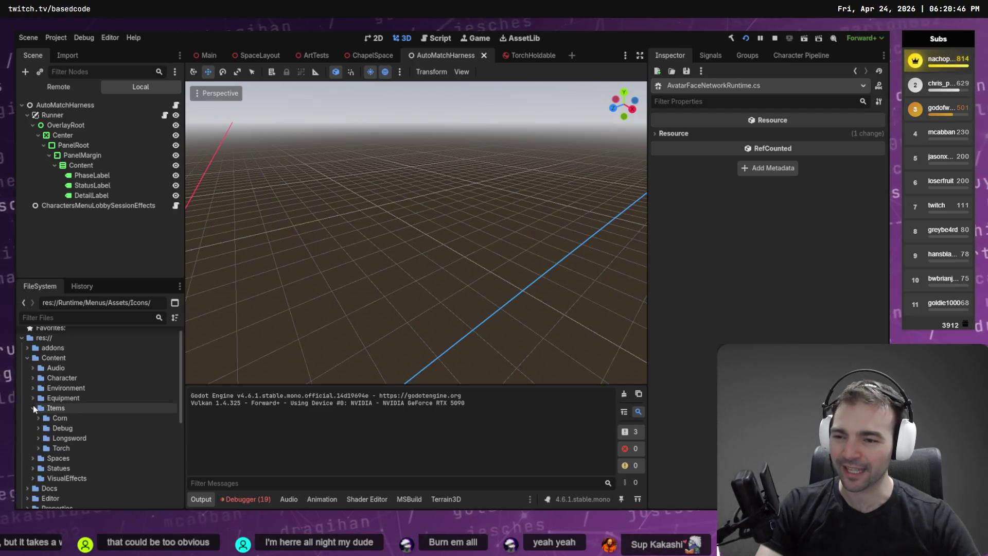
left_click(38, 417)
scroll(34, 447, "down", 1)
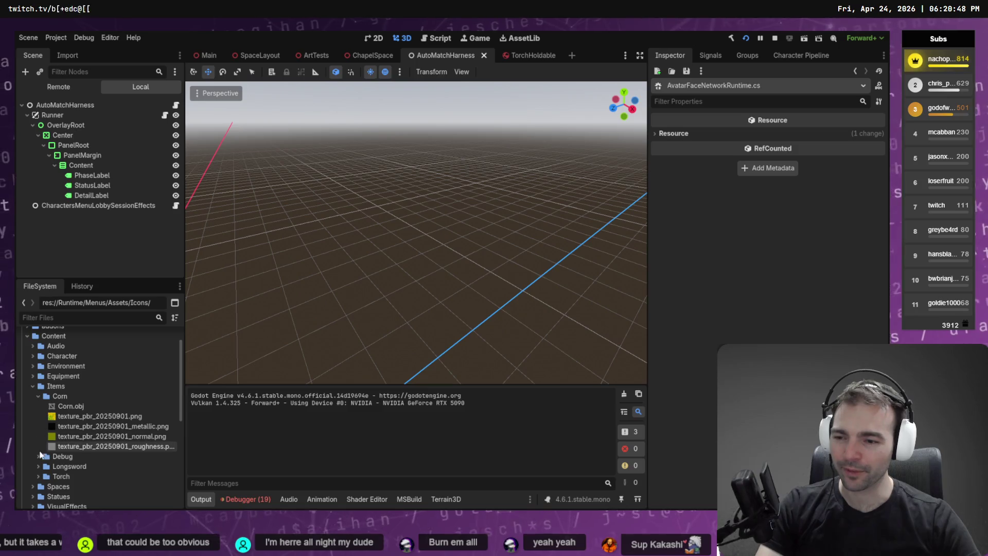
left_click(38, 456)
scroll(34, 454, "down", 2)
- Duplicate DebugHoldableCube.tscn as CornHoldable and move it into the Corn folder
right_click(110, 427)
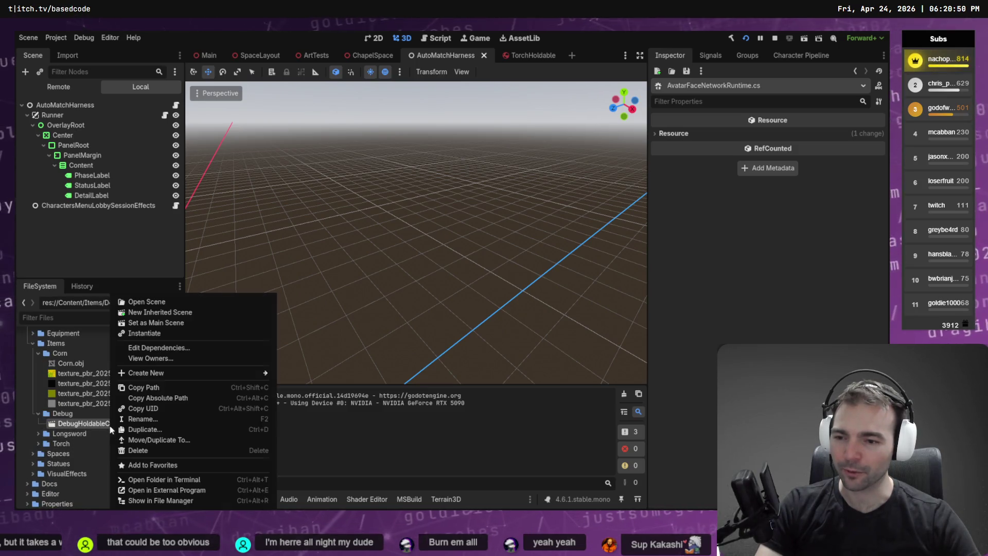
left_click(196, 431)
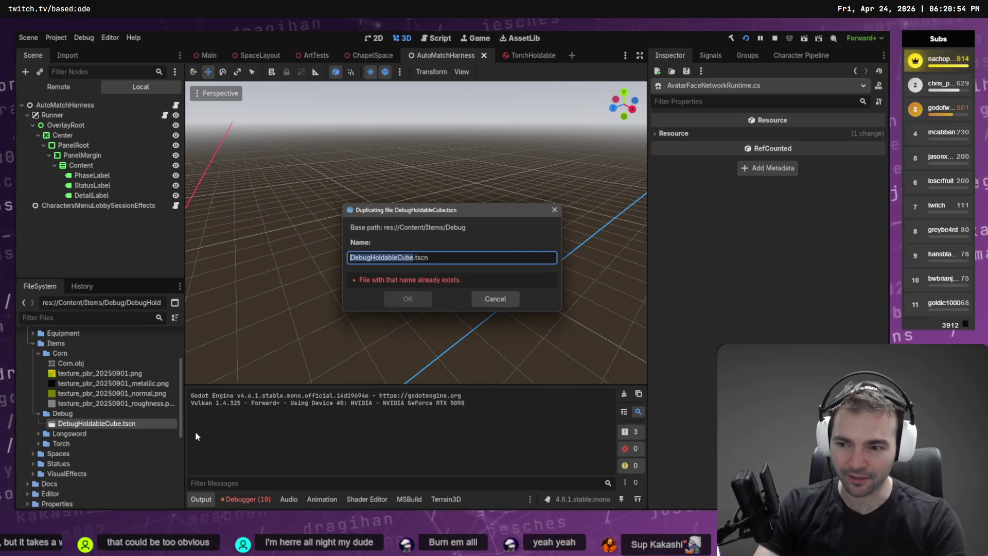
type("CornHo")
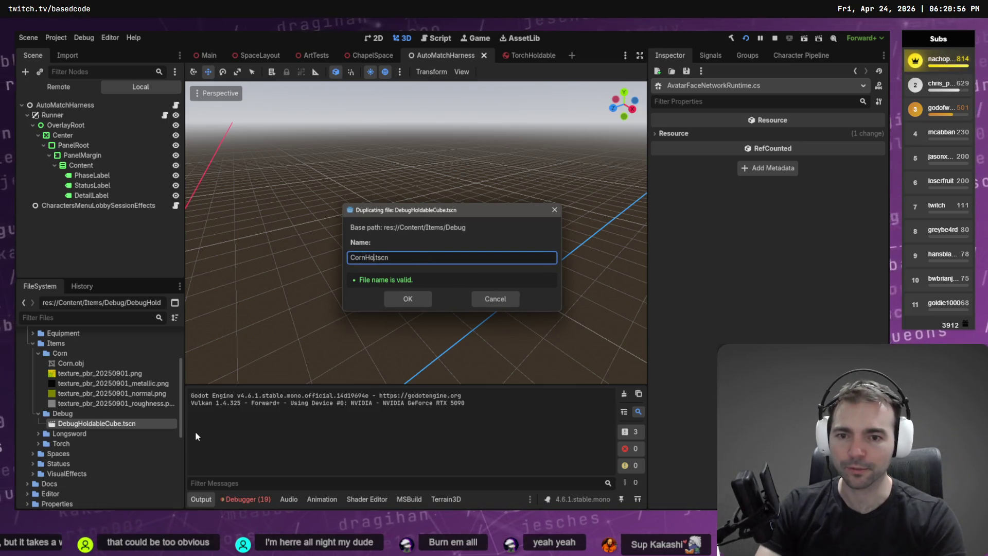
type("ldable")
key("Return")
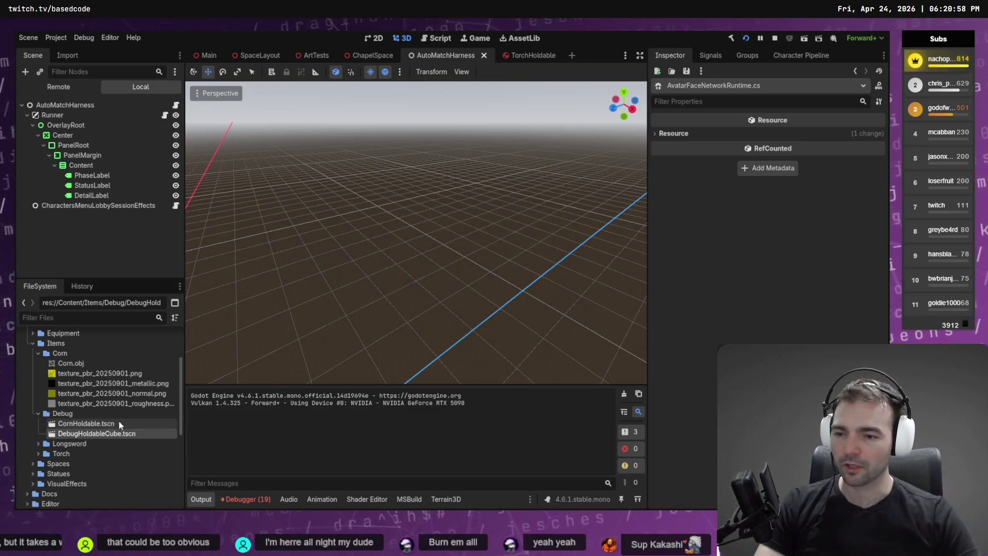
left_click_drag(87, 423, 72, 354)
left_click(411, 274)
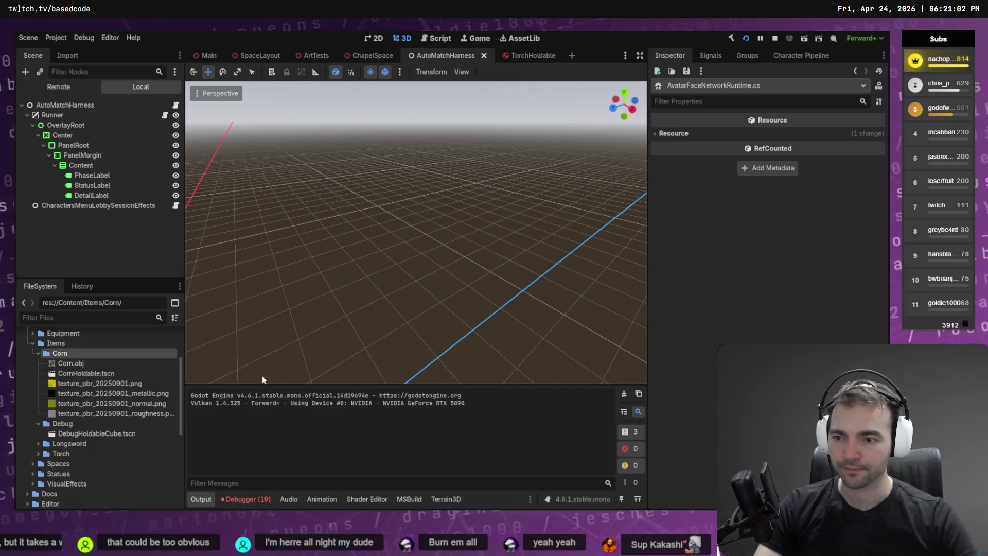
- In CornHoldable, add the Corn model, lay it on its side and lower it one unit
double_click(73, 371)
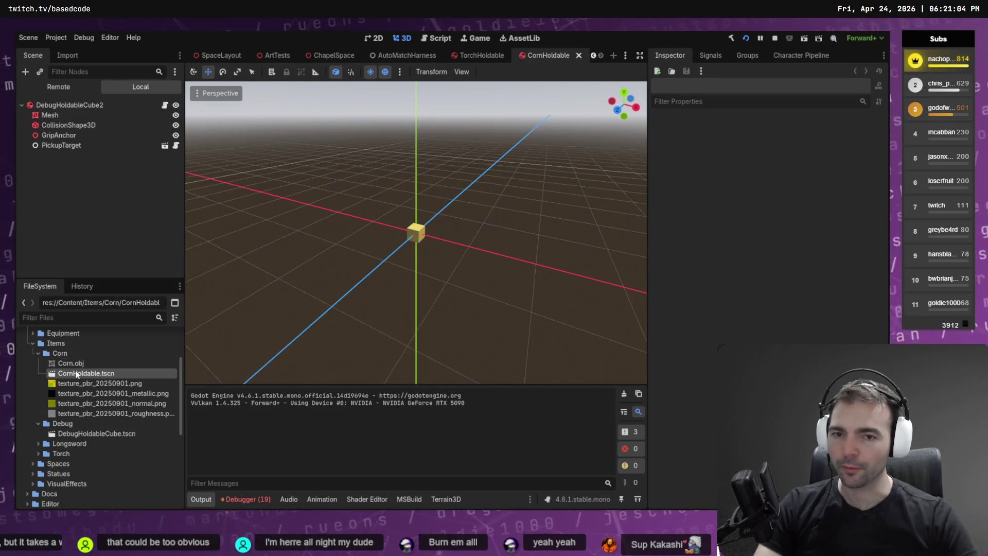
mouse_move(75, 366)
left_mouse_down()
mouse_move(441, 229)
mouse_move(419, 231)
left_mouse_up()
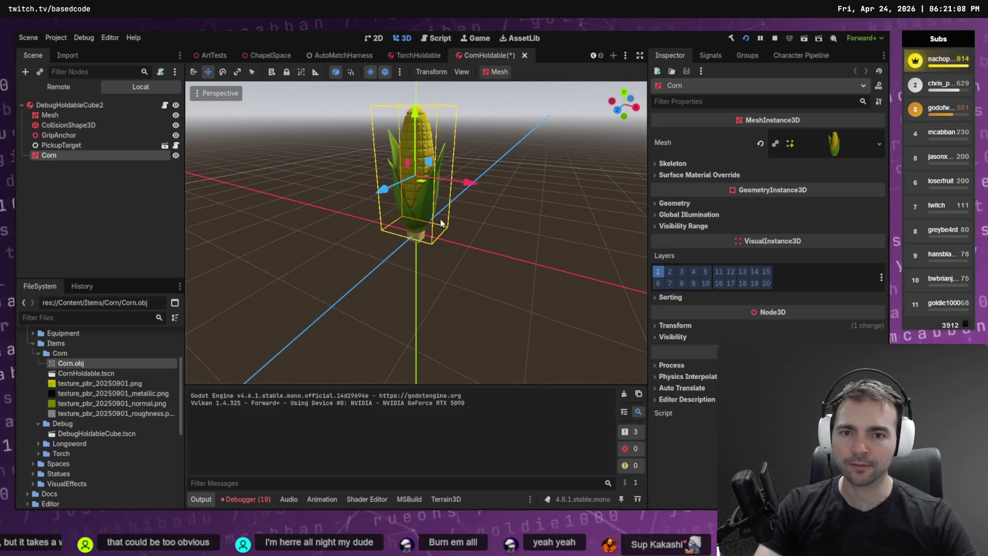
key("e")
left_click_drag(441, 150, 470, 223)
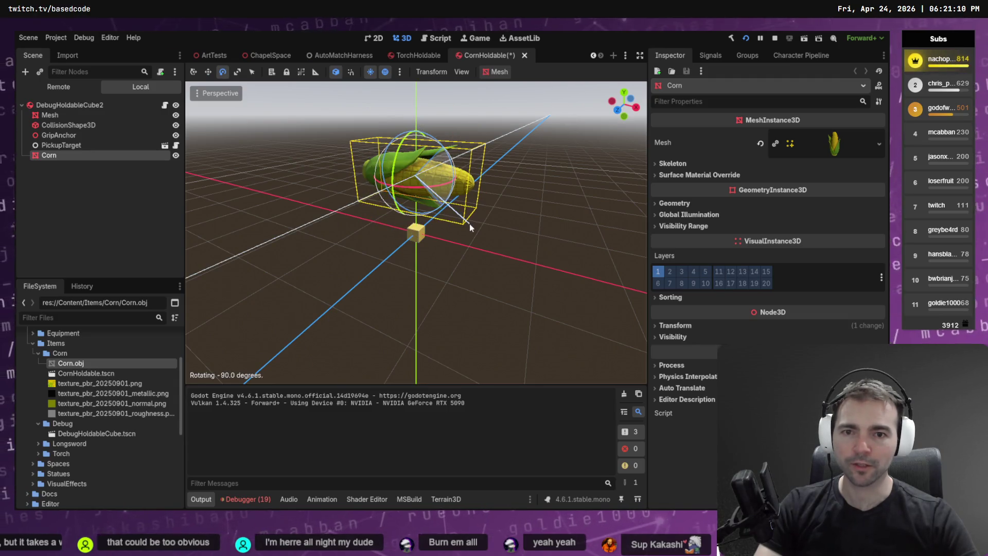
key("w")
mouse_move(420, 200)
left_mouse_down()
mouse_move(421, 286)
mouse_move(423, 271)
left_mouse_up()
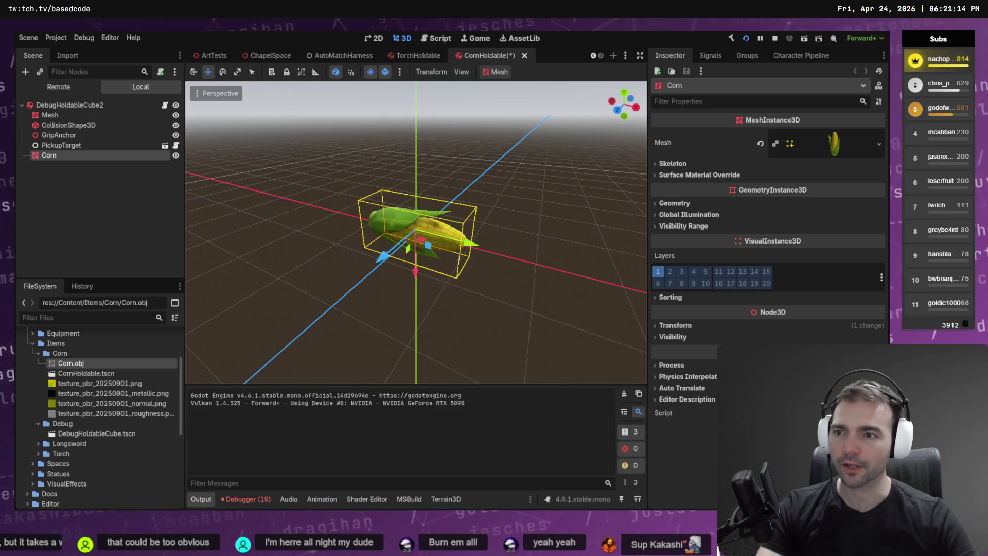
- Delete the leftover cube Mesh node
left_click(57, 115)
key("Delete")
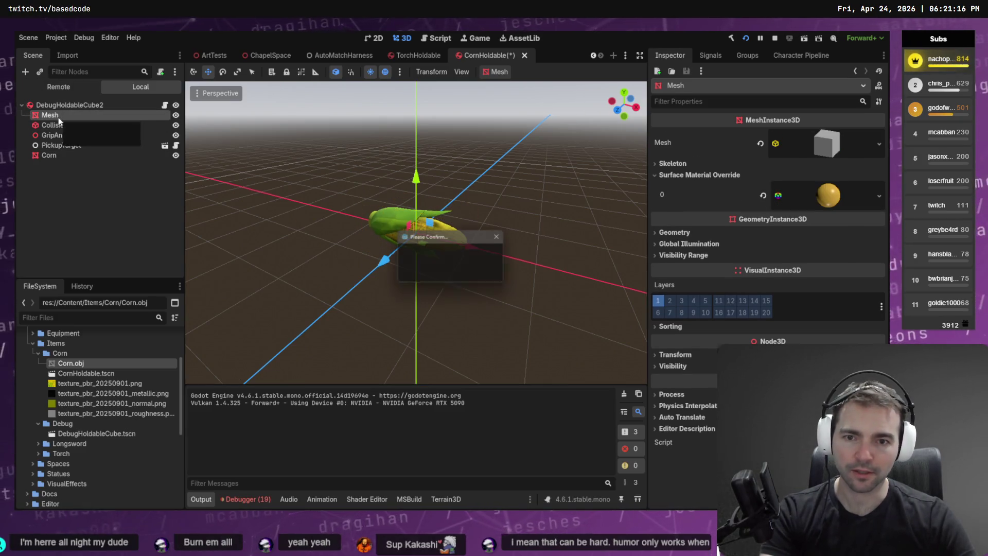
left_click(430, 271)
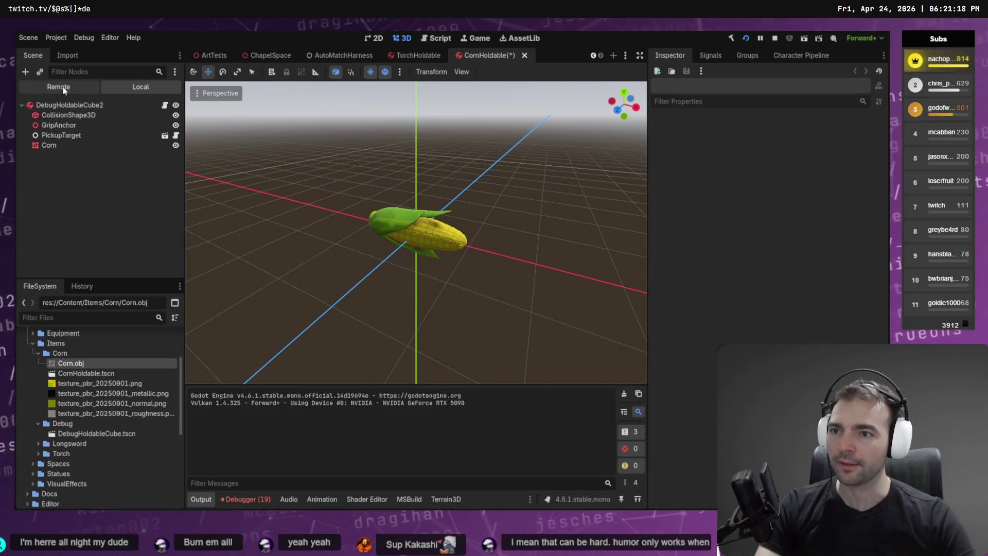
- Make the collision shape a capsule, turned sideways and shrunk to fit the corn
left_click(75, 113)
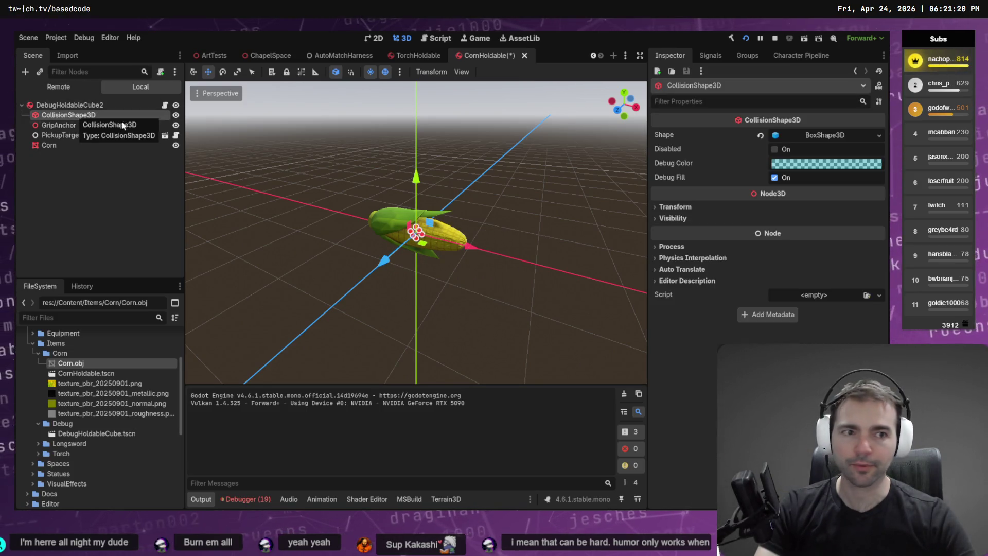
left_click(878, 135)
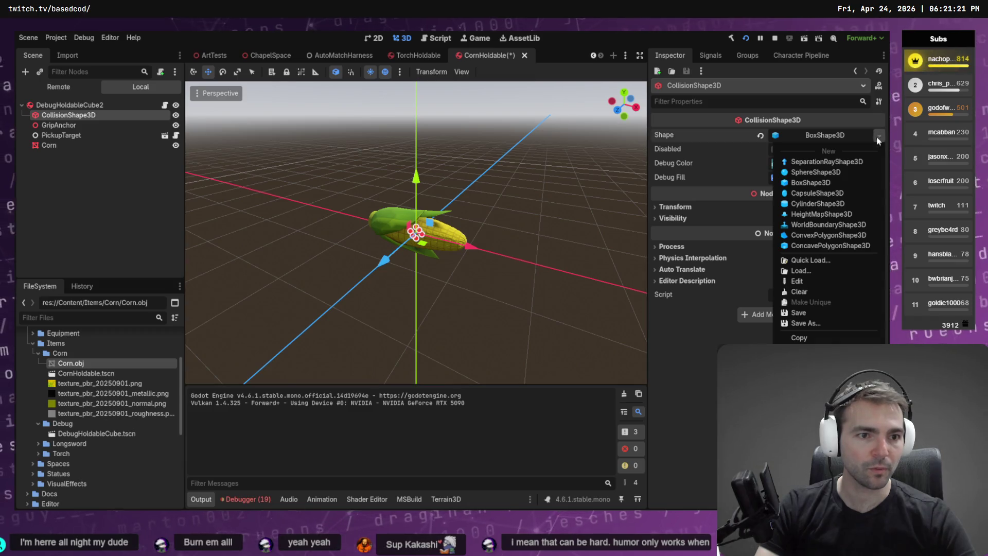
left_click(838, 194)
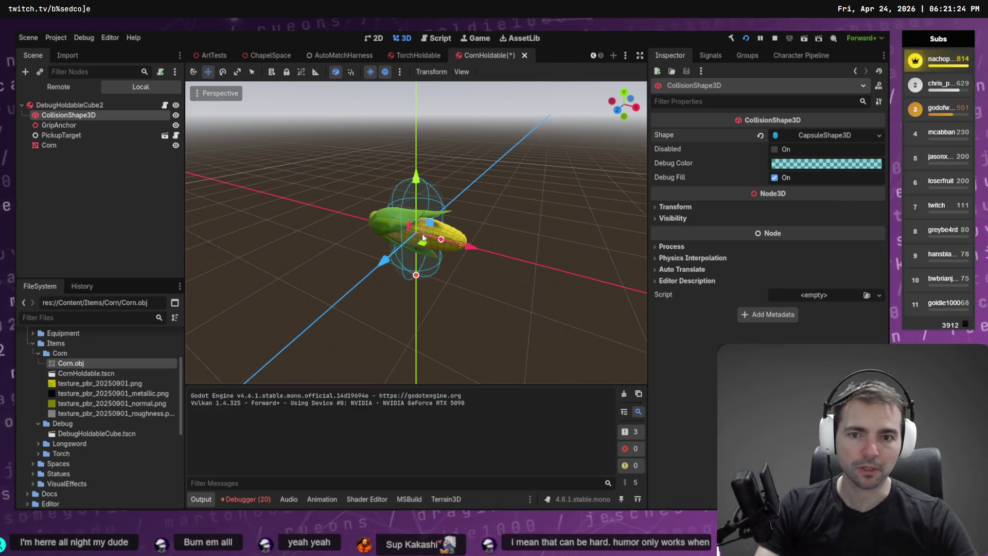
key("e")
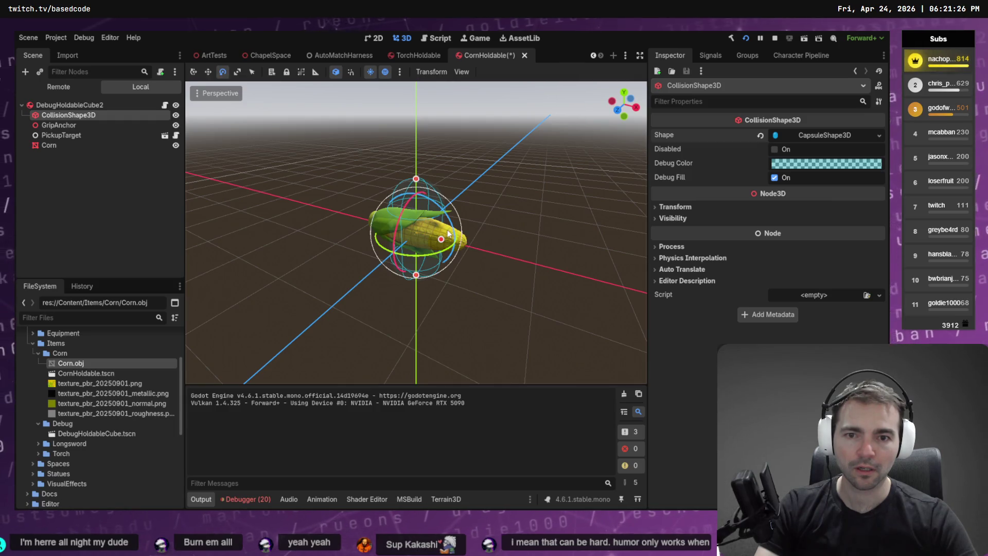
mouse_move(451, 222)
left_mouse_down()
mouse_move(467, 255)
mouse_move(478, 354)
left_mouse_up()
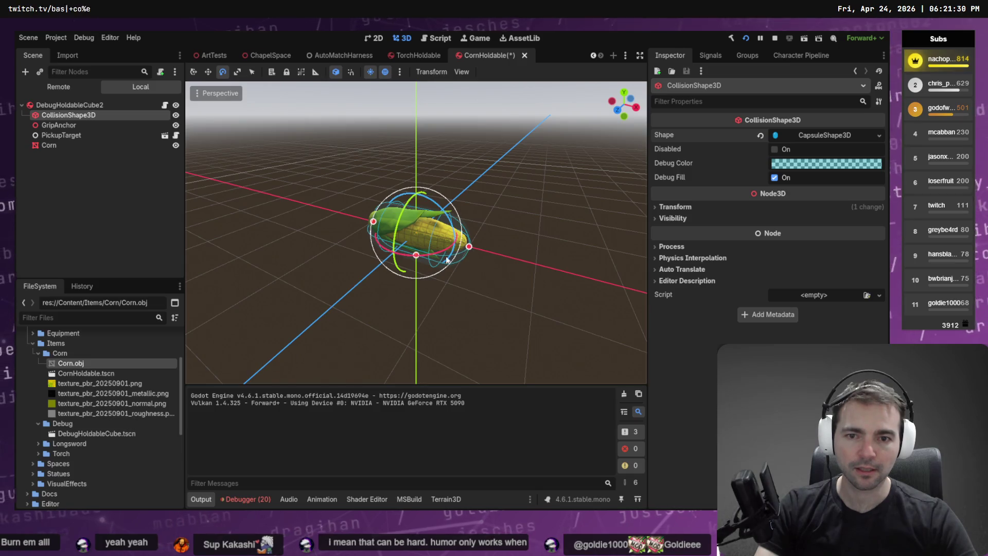
mouse_move(415, 257)
left_mouse_down()
mouse_move(466, 247)
mouse_move(481, 195)
left_mouse_up()
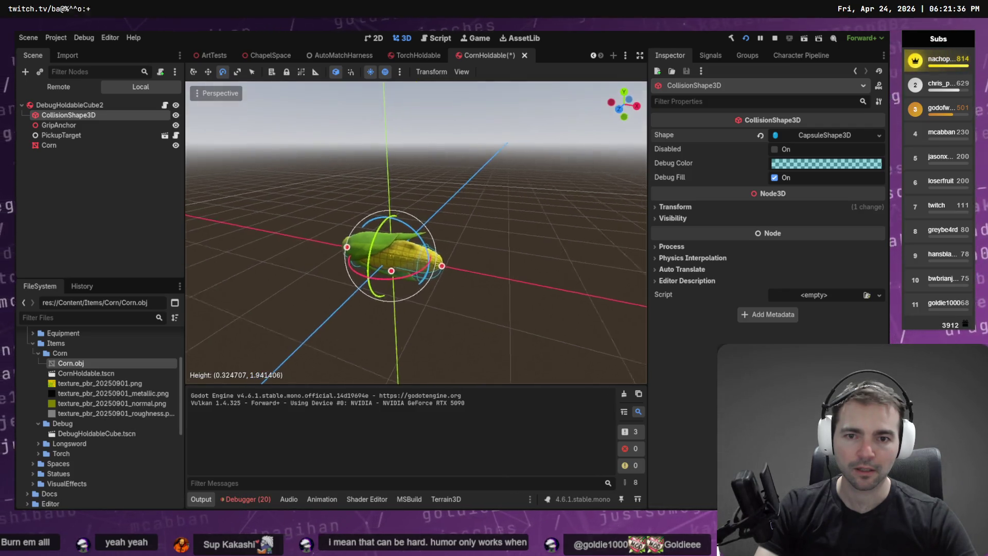
- Nudge the Corn mesh slightly downward inside the capsule
scroll(428, 170, "up", 3)
scroll(428, 170, "down", 1)
left_click_drag(428, 216, 427, 193)
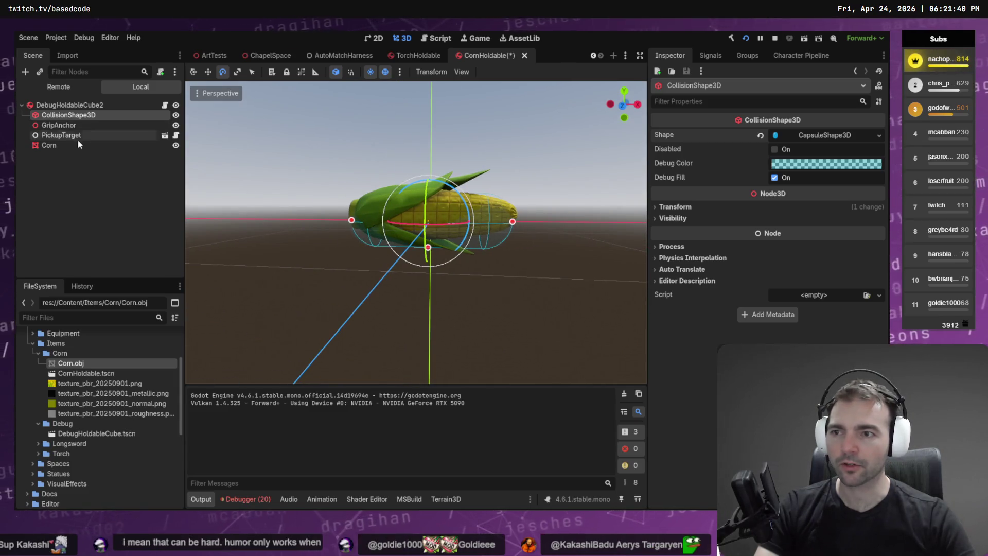
left_click(52, 145)
key("w")
left_click_drag(430, 269, 440, 279)
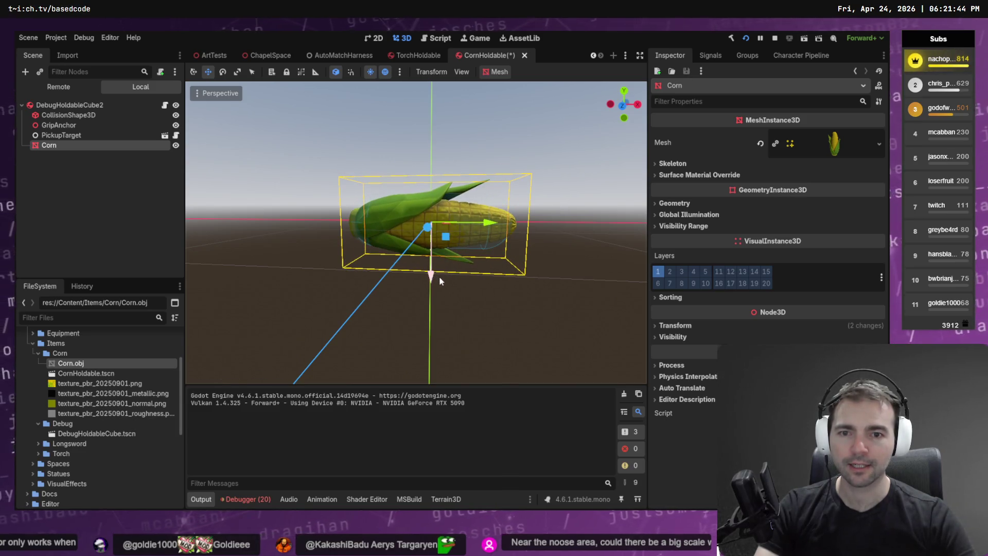
left_click(558, 284)
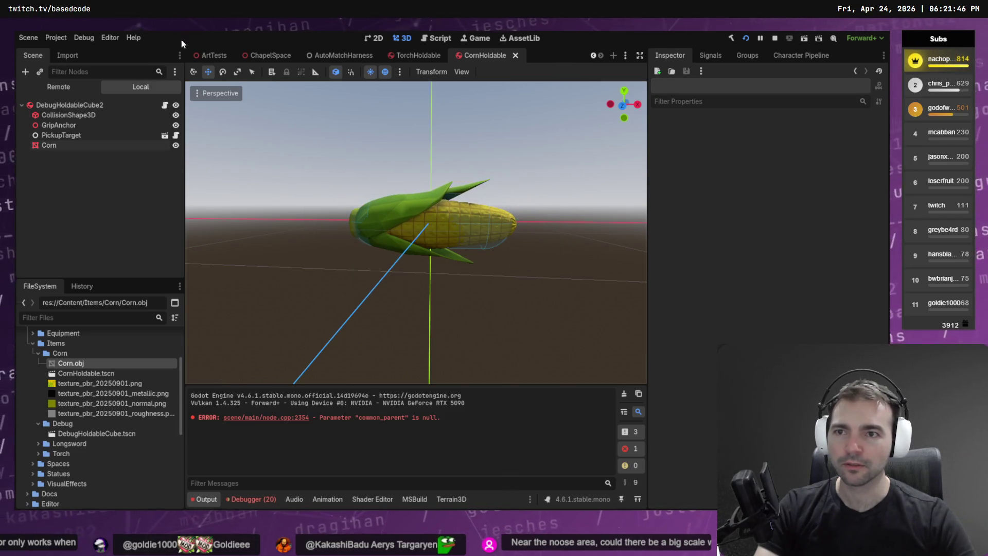
- Drop a CornHoldable instance onto the altar in the ChapelSpace scene
left_click(262, 57)
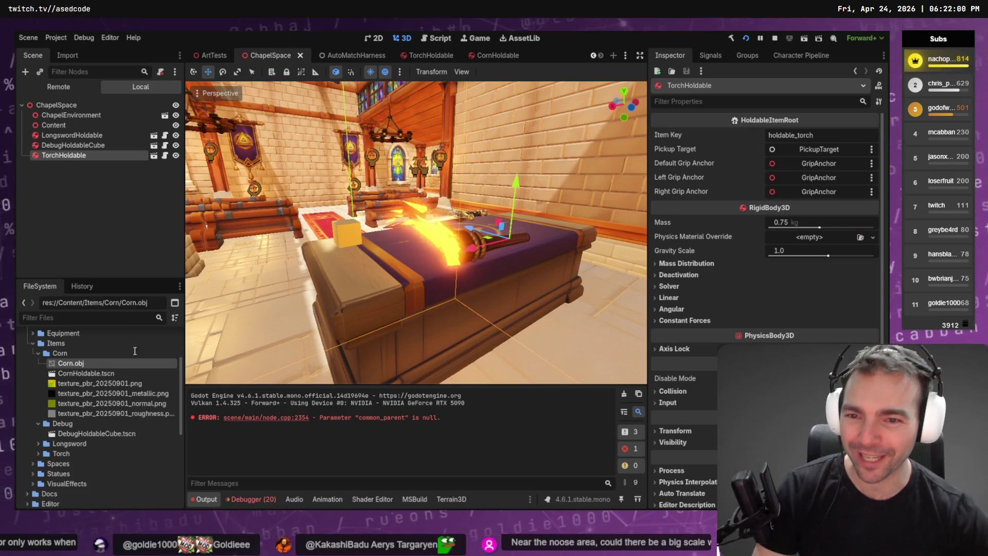
mouse_move(82, 373)
left_mouse_down()
mouse_move(360, 241)
mouse_move(412, 262)
mouse_move(403, 278)
left_mouse_up()
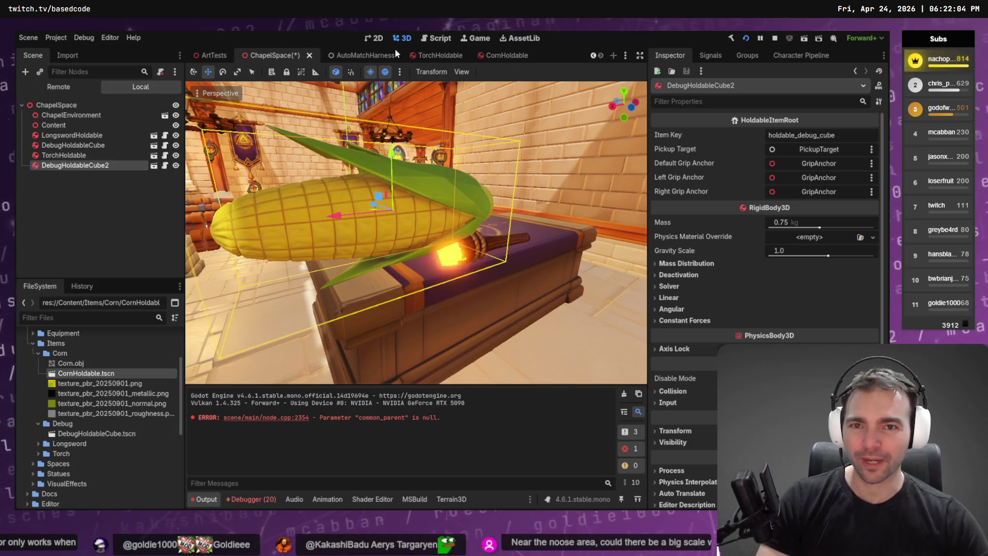
key("alt+Tab")
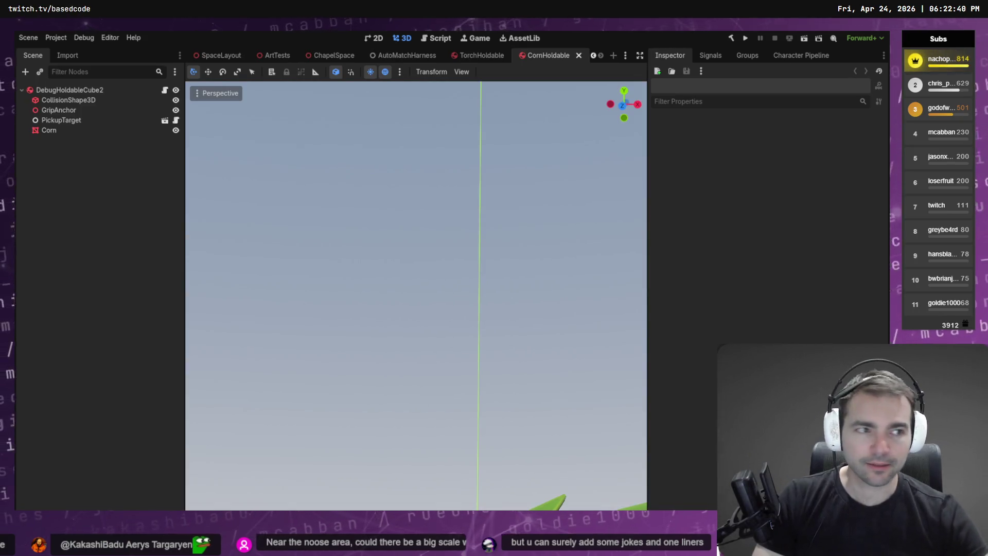
left_click(805, 58)
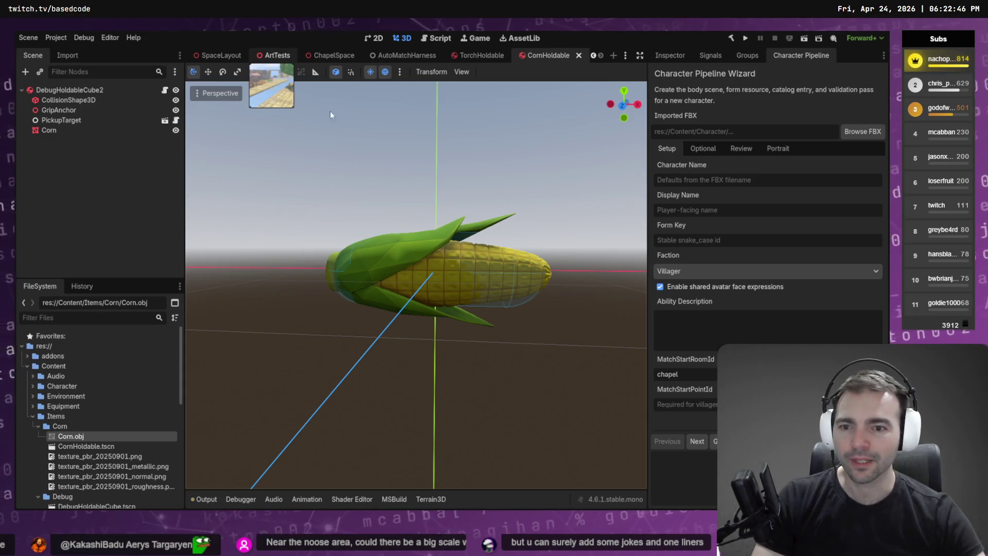
- Fly the ArtTests viewport past the stalls, tree and chapel wall to an open stretch of paving
left_click(275, 55)
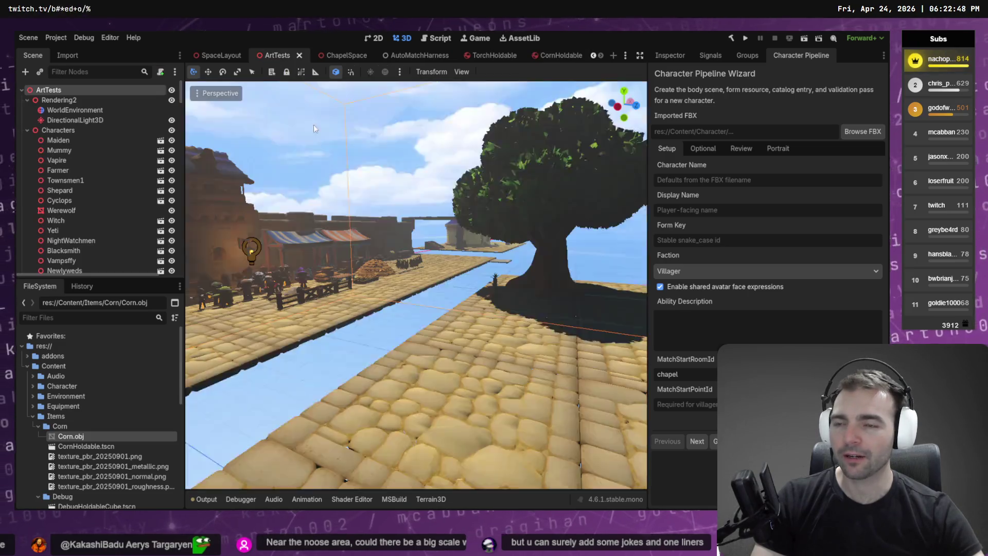
key("w")
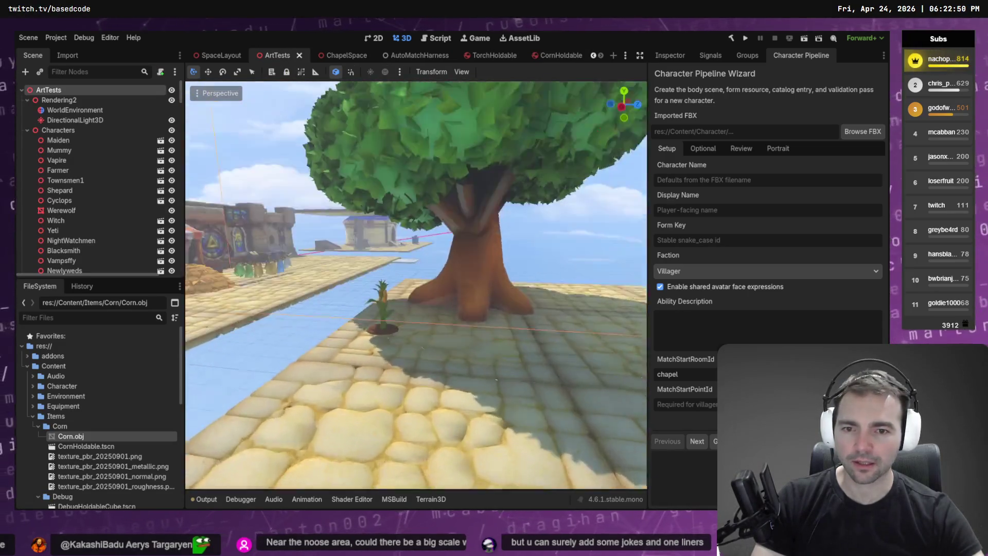
key("a")
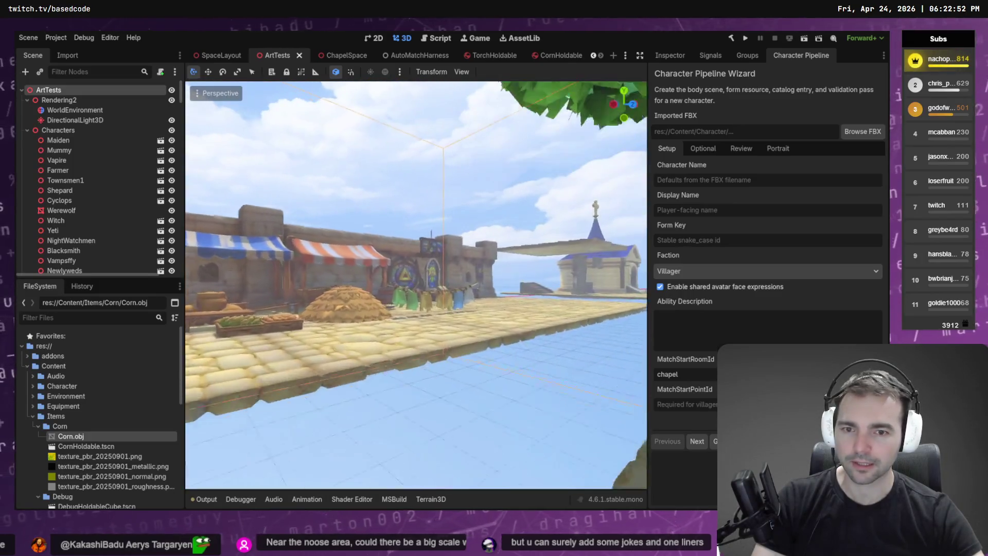
key("w")
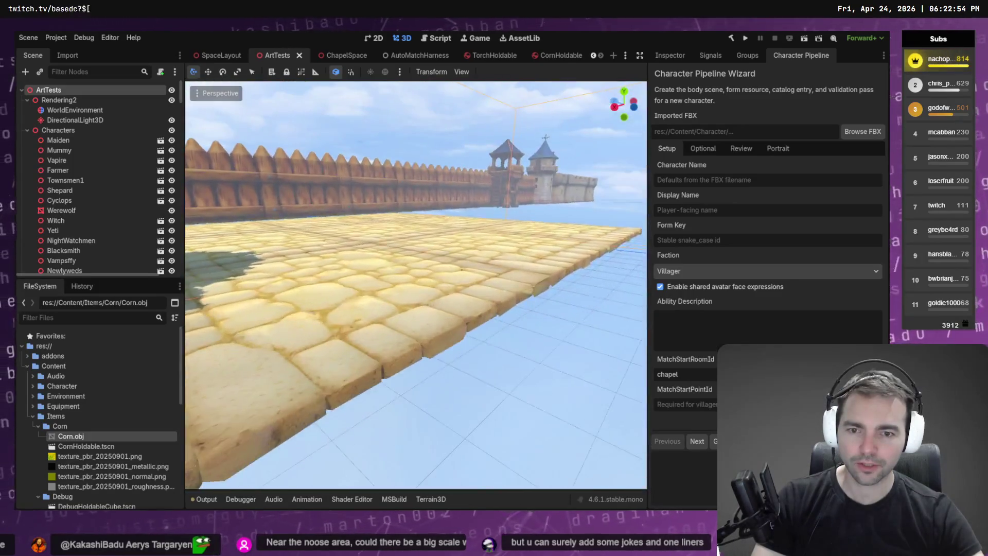
key("w")
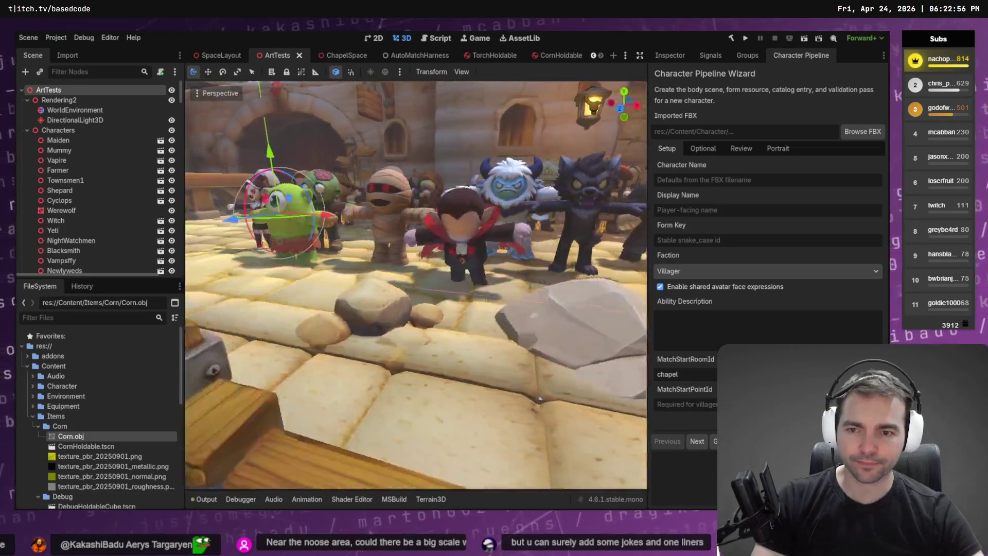
key("s")
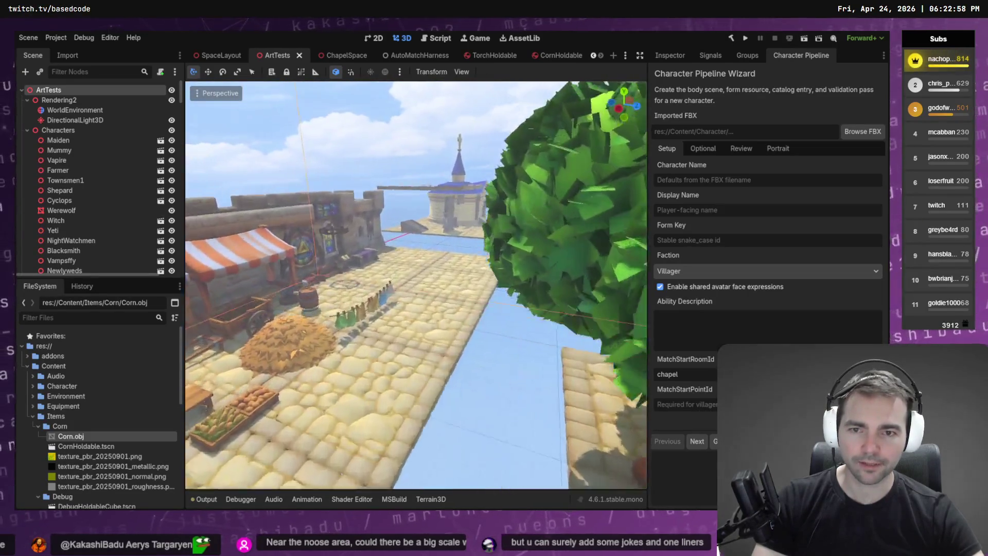
key("w")
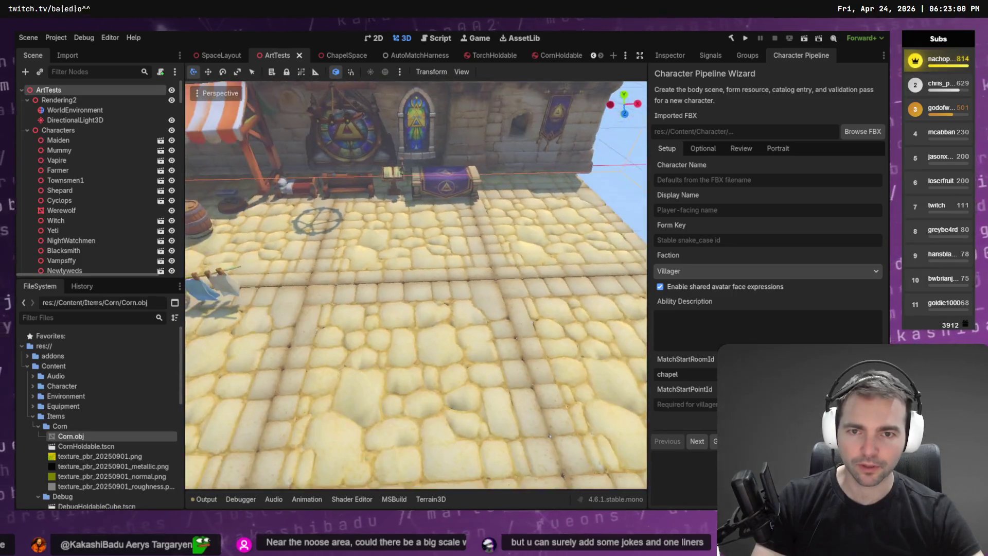
key("s")
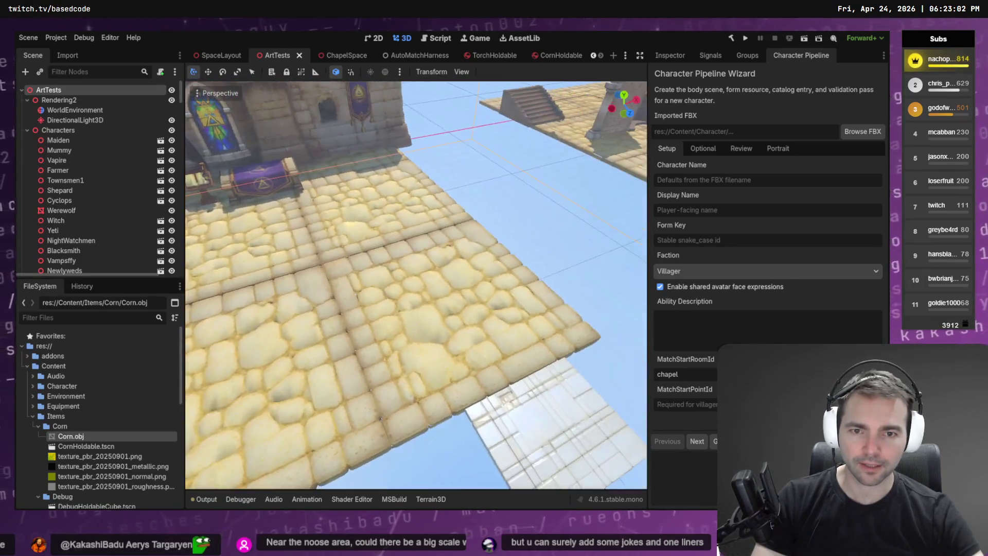
key("s")
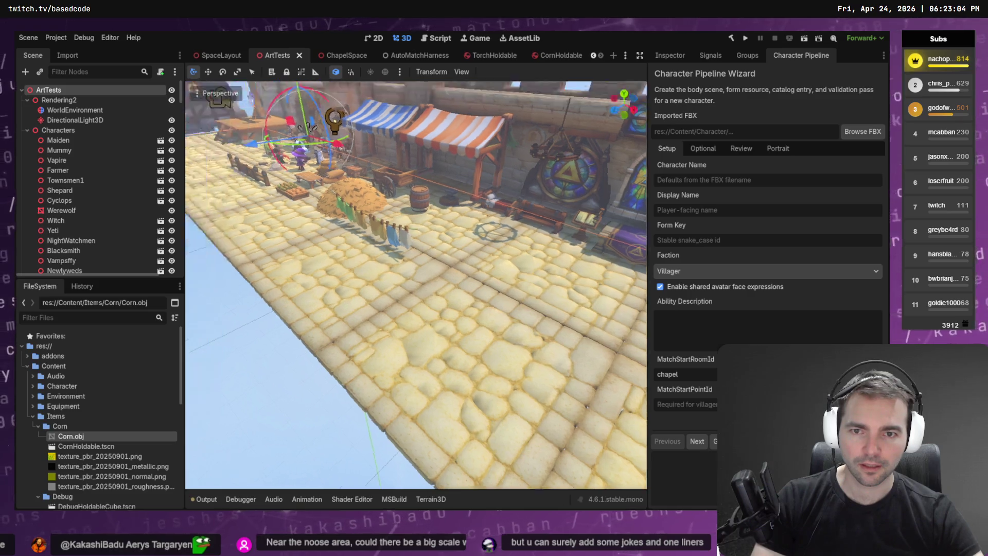
key("s")
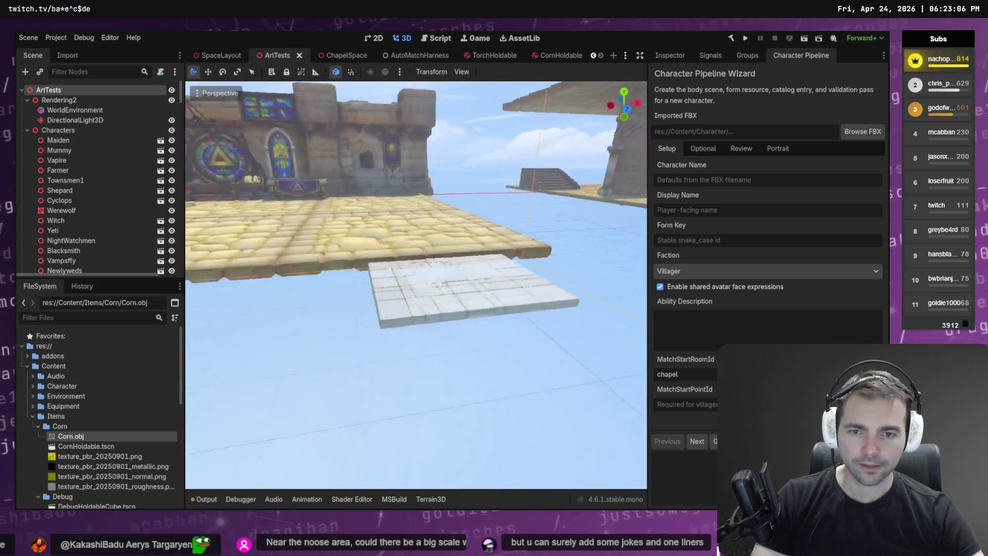
key("w")
key("s")
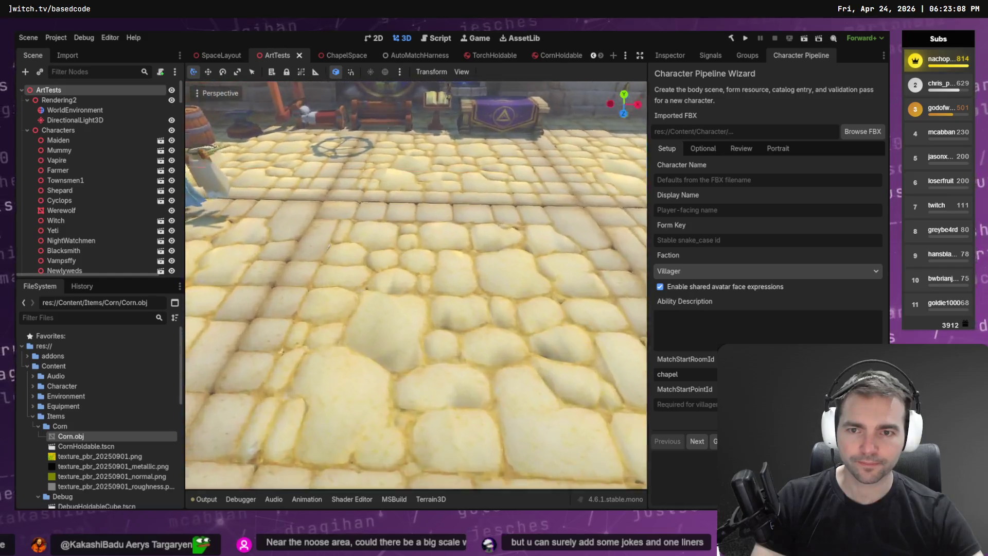
key("s")
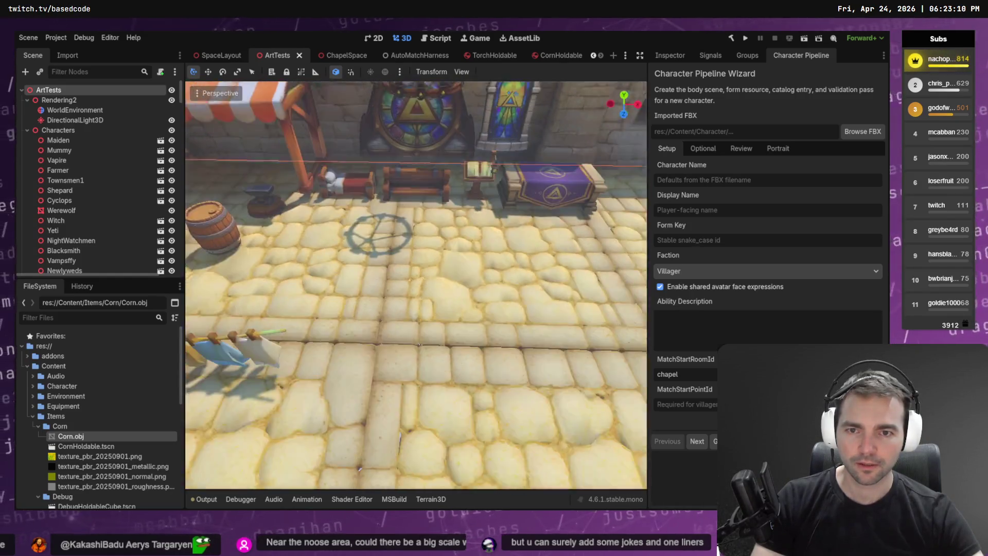
key("s")
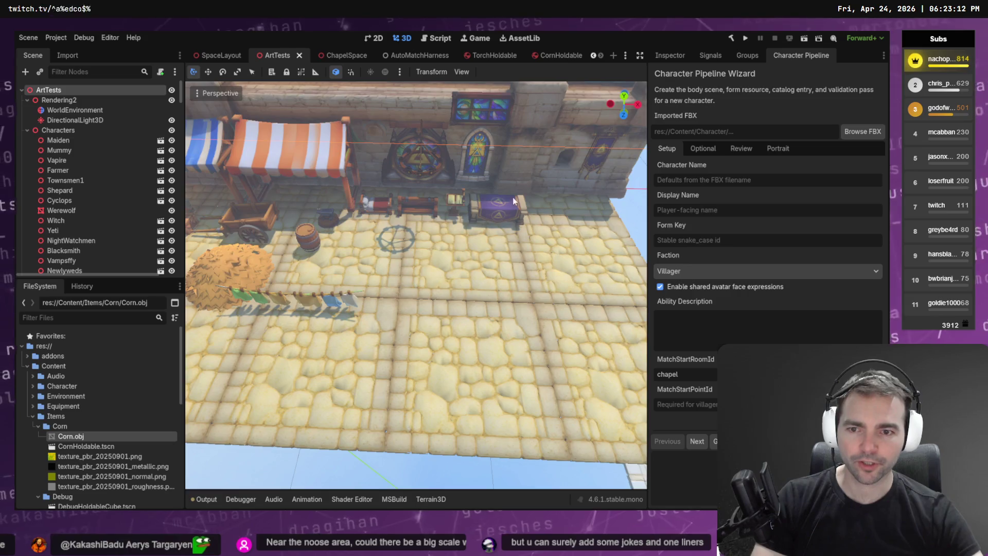
key("w")
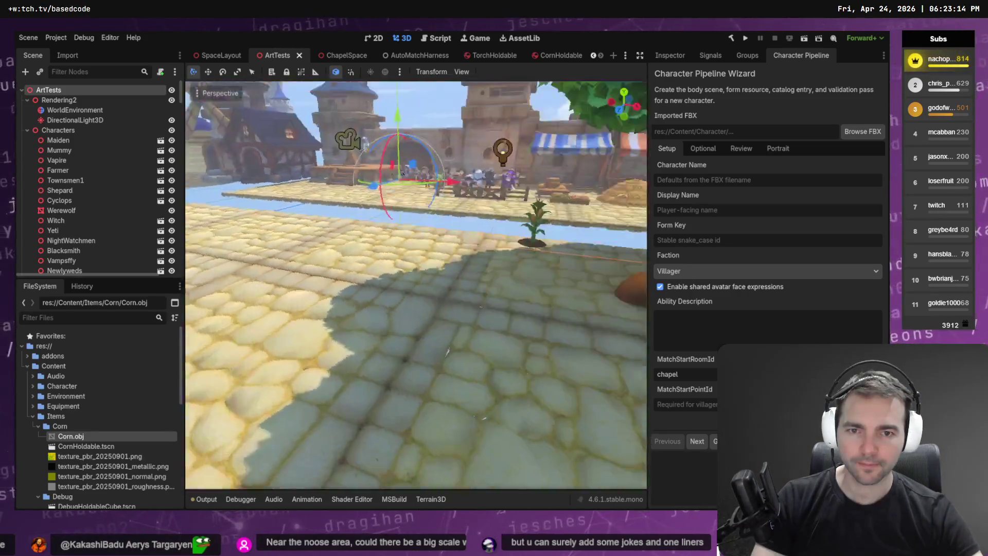
key("w")
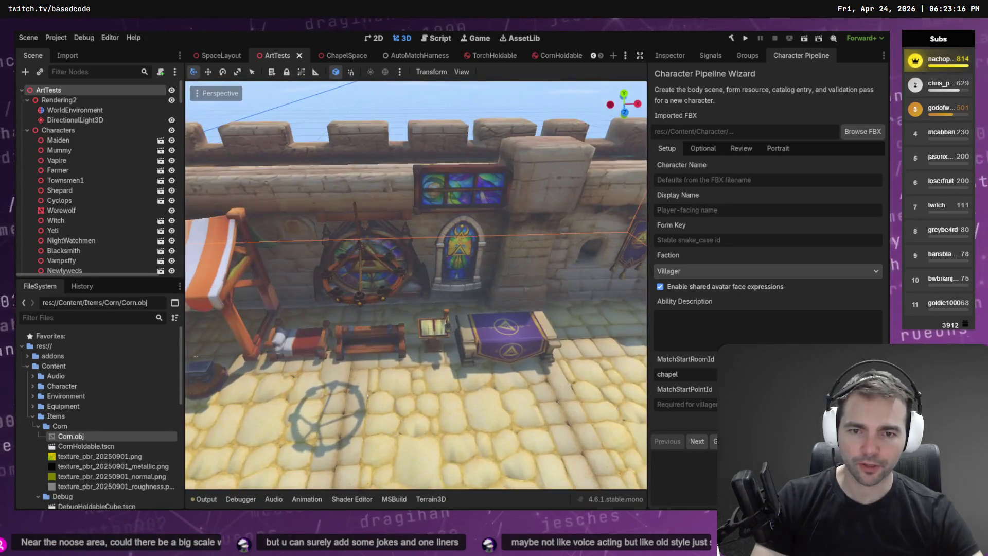
key("w")
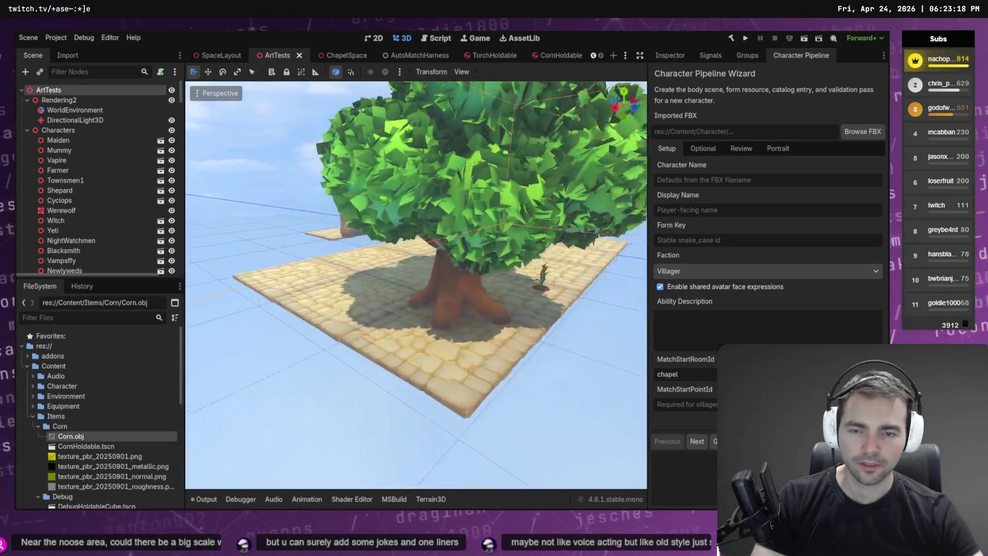
key("w")
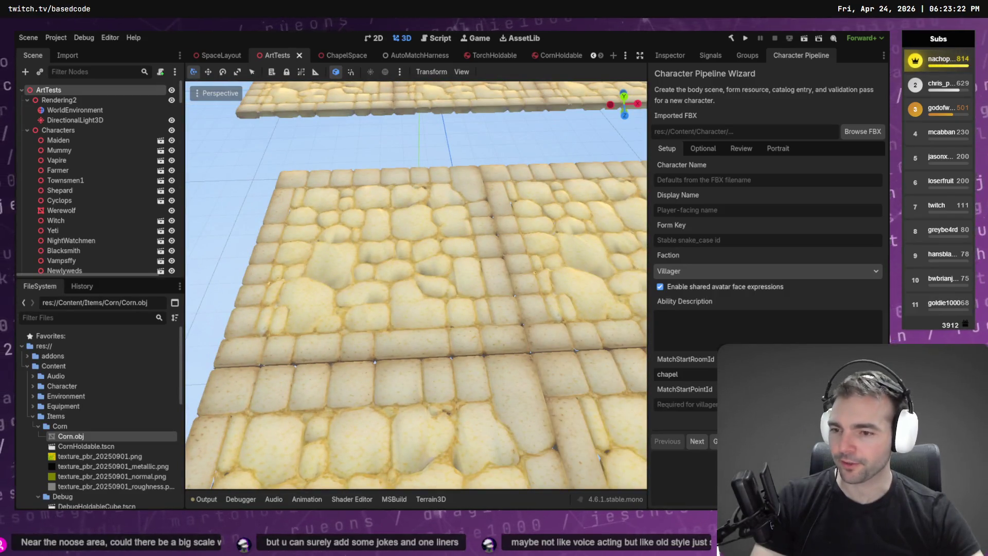
- Drop the Corn, Longsword and Torch models side by side onto the paving
mouse_move(88, 442)
left_mouse_down()
mouse_move(375, 305)
mouse_move(322, 203)
mouse_move(304, 197)
left_mouse_up()
scroll(78, 470, "down", 3)
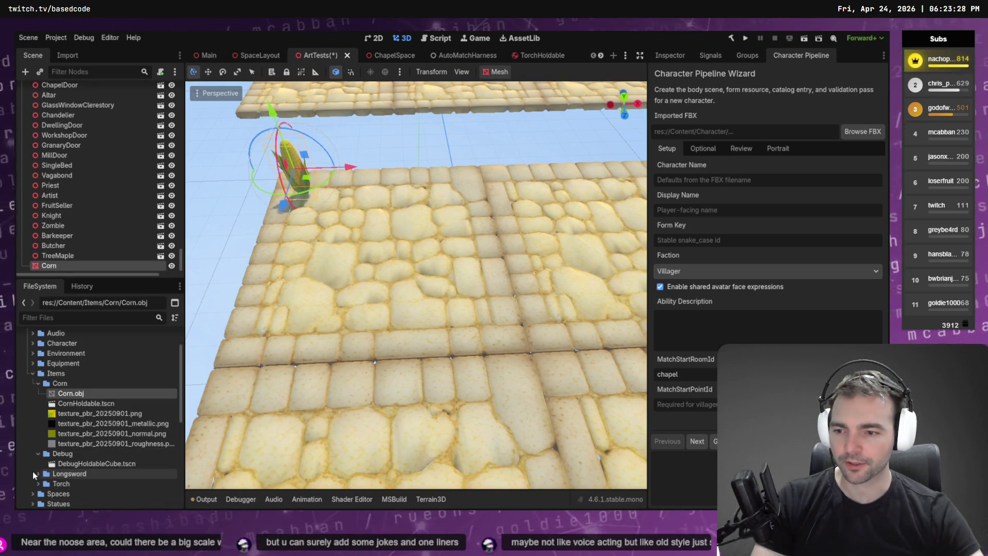
left_click(34, 475)
scroll(77, 452, "down", 2)
mouse_move(79, 440)
left_mouse_down()
mouse_move(360, 192)
mouse_move(337, 189)
left_mouse_up()
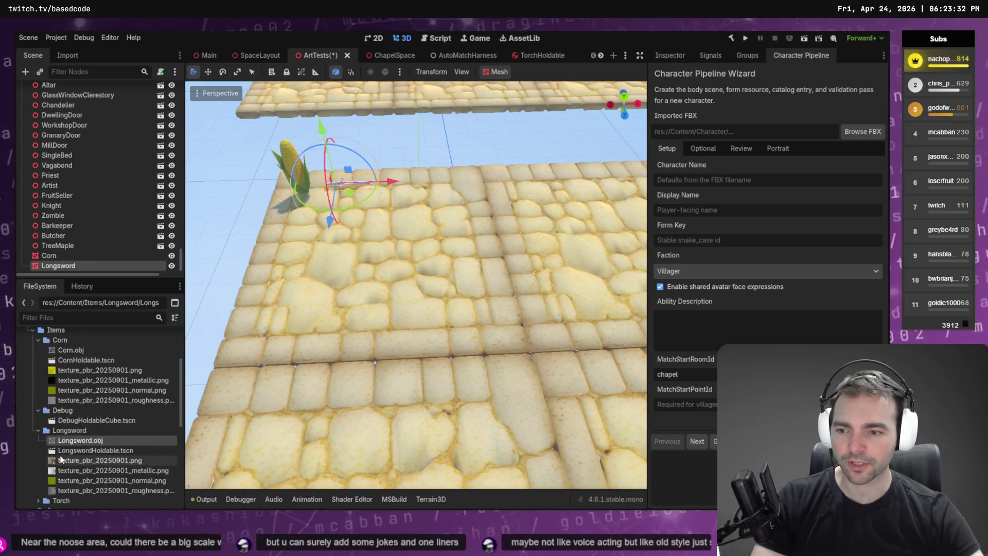
scroll(61, 476, "down", 1)
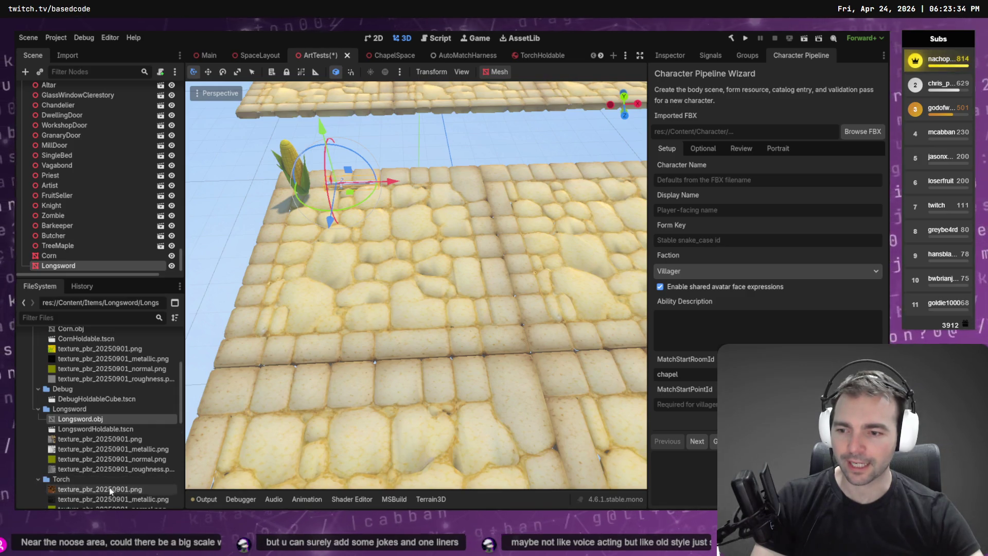
scroll(77, 452, "down", 4)
left_click_drag(86, 445, 410, 180)
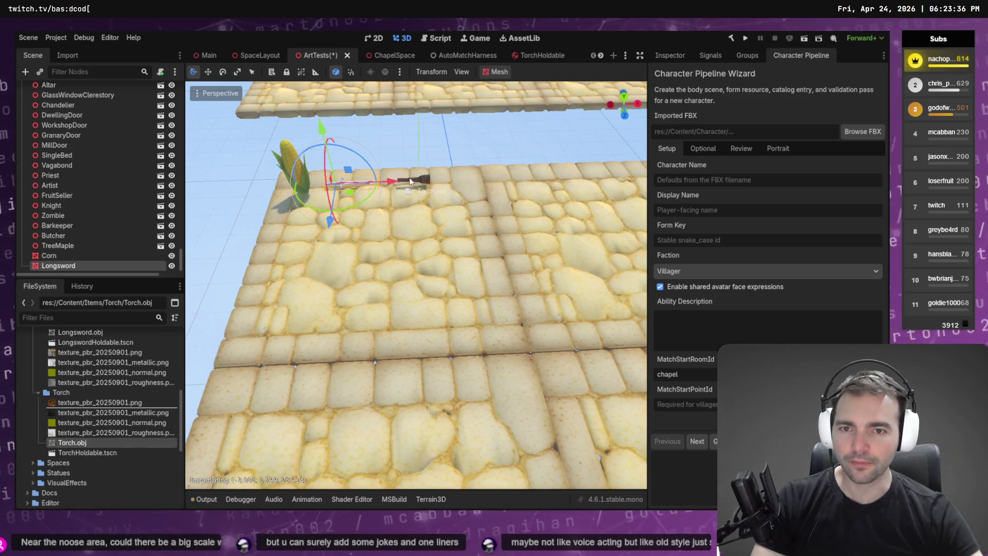
left_click_drag(339, 208, 339, 208)
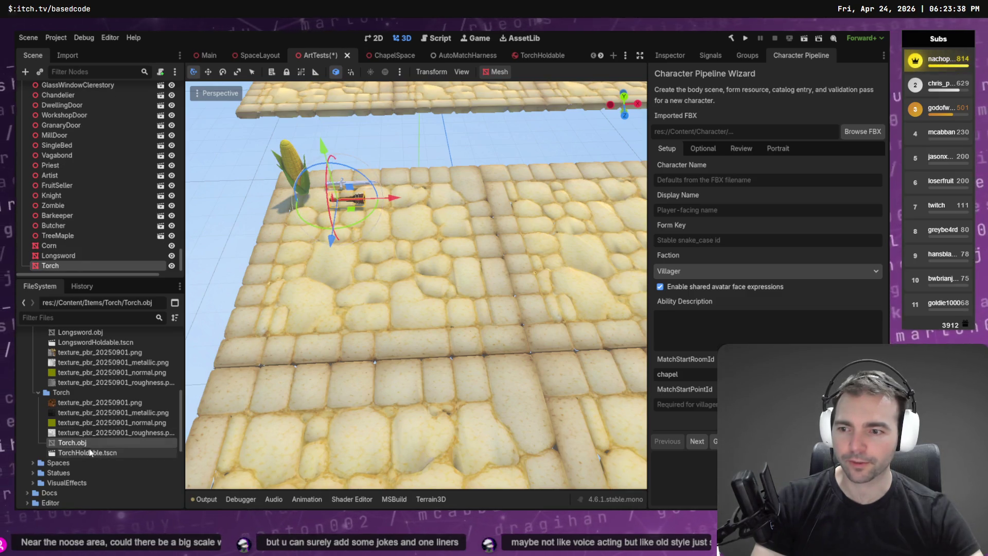
- Select Corn.obj in the FileSystem dock and bring up its import settings
scroll(87, 351, "up", 1)
left_click(87, 353)
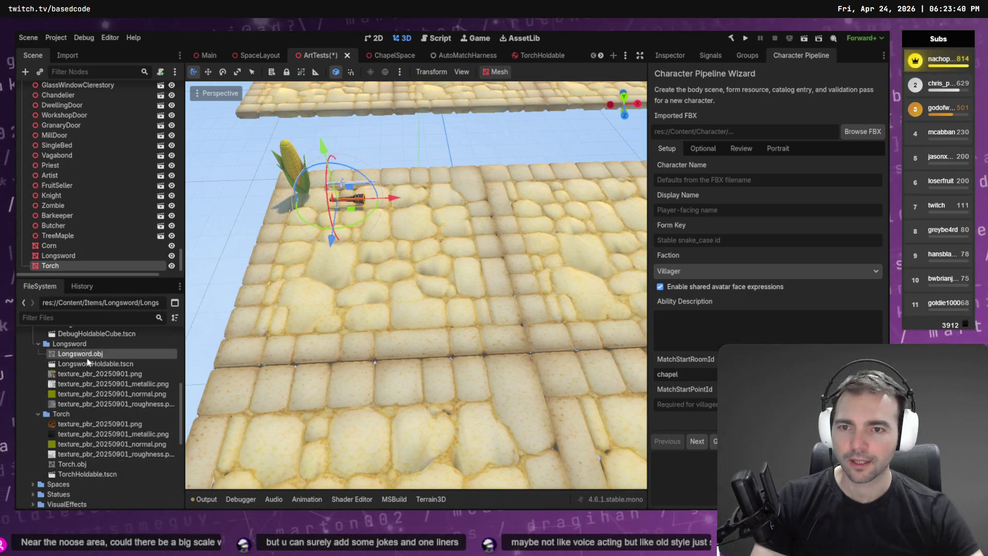
scroll(85, 426, "up", 4)
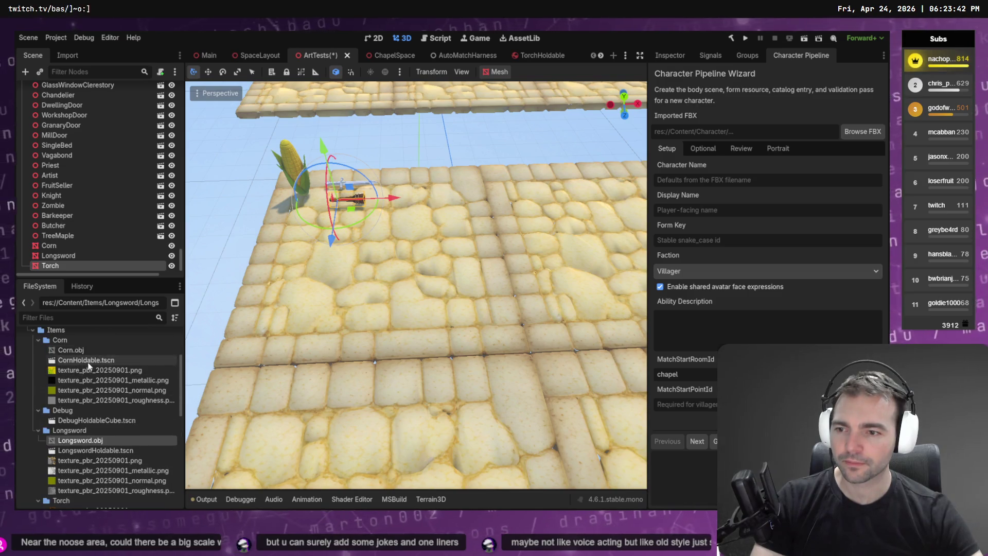
left_click(84, 350)
left_click(67, 56)
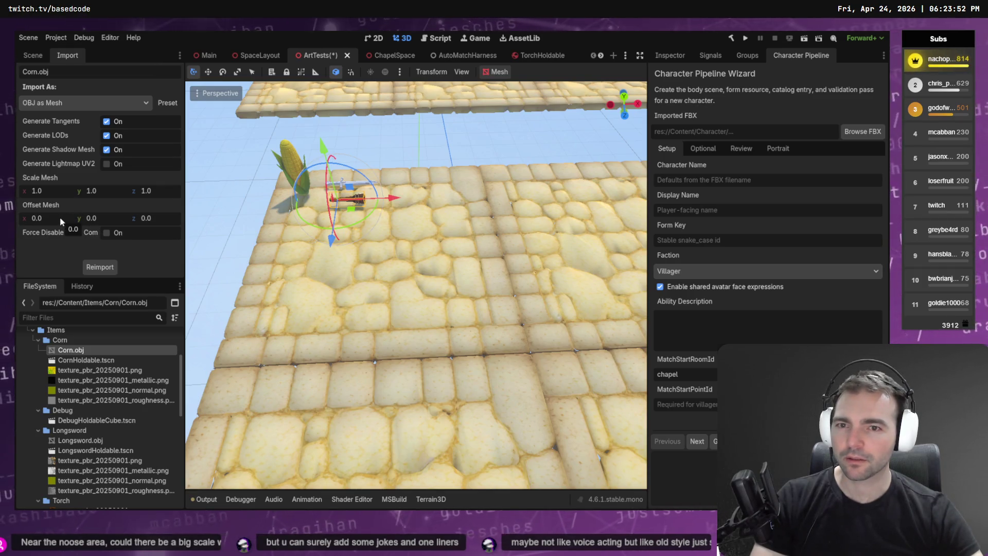
- Set Corn.obj's mesh offset z to 90 and reimport it
left_click(154, 218)
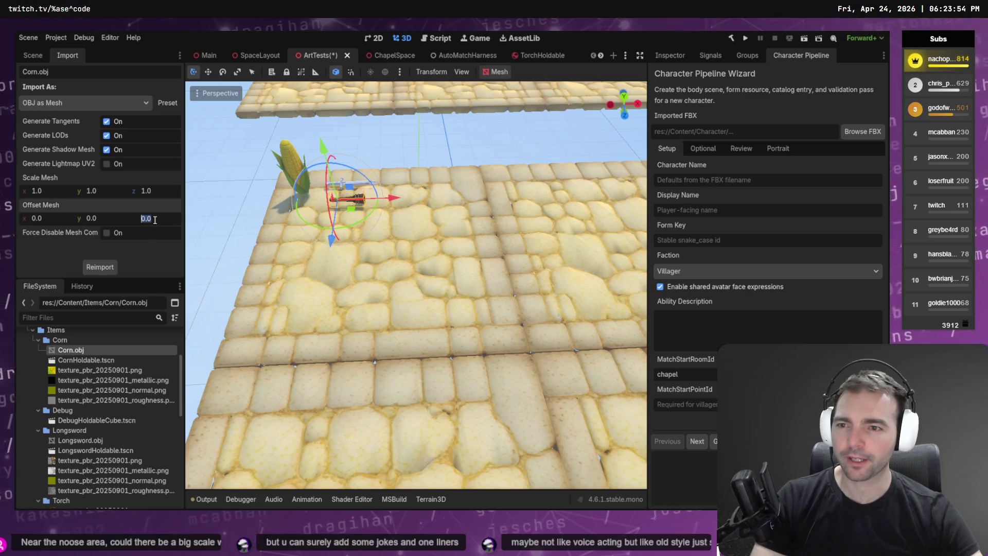
type("90")
key("Return")
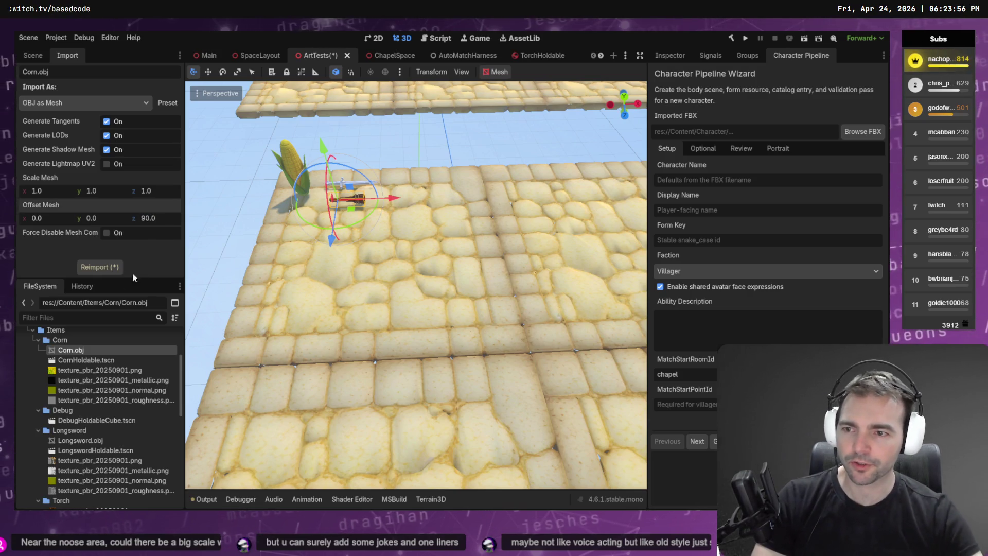
left_click(105, 268)
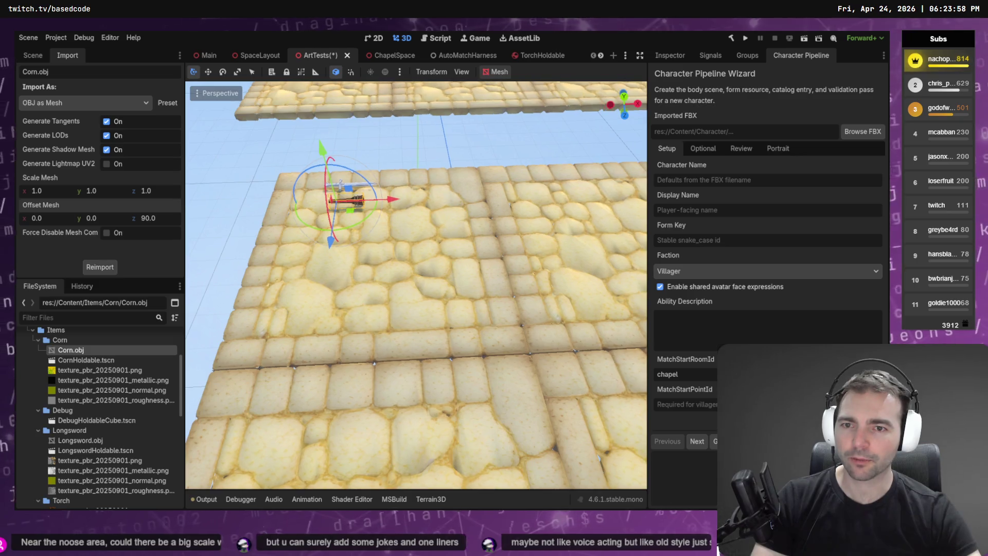
- Select the Corn node and frame it in the viewport to inspect the offset result
mouse_move(416, 283)
left_mouse_down()
mouse_move(401, 267)
mouse_move(391, 288)
mouse_move(407, 303)
mouse_move(417, 288)
mouse_move(402, 278)
mouse_move(407, 319)
mouse_move(411, 272)
left_mouse_up()
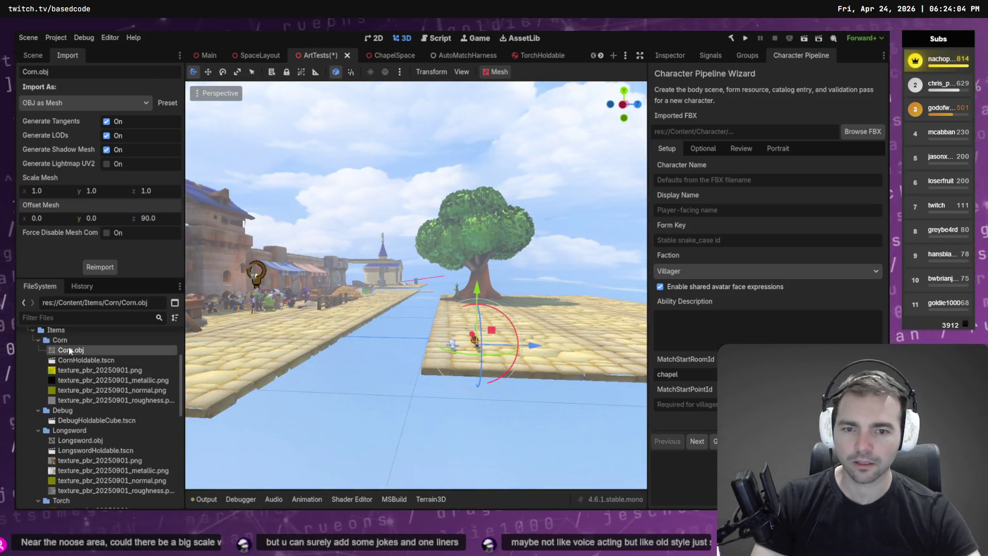
key("f")
left_click_drag(538, 339, 252, 230)
left_click(33, 55)
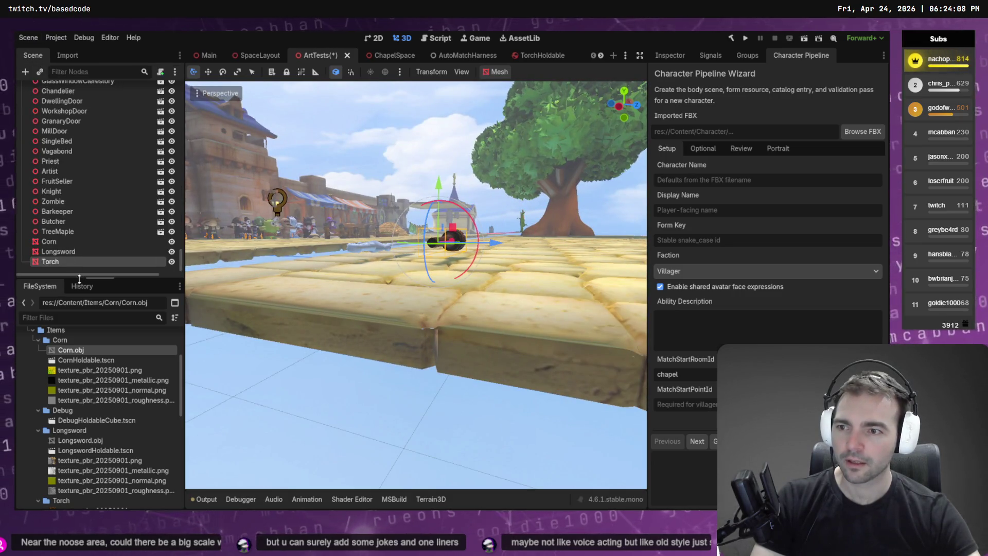
left_click(81, 242)
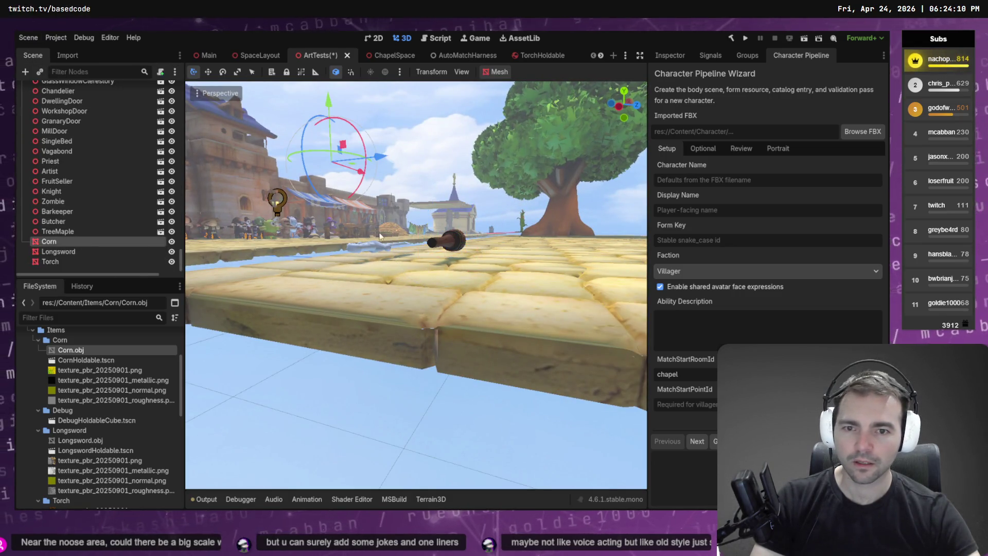
key("f")
left_click_drag(513, 186, 412, 170)
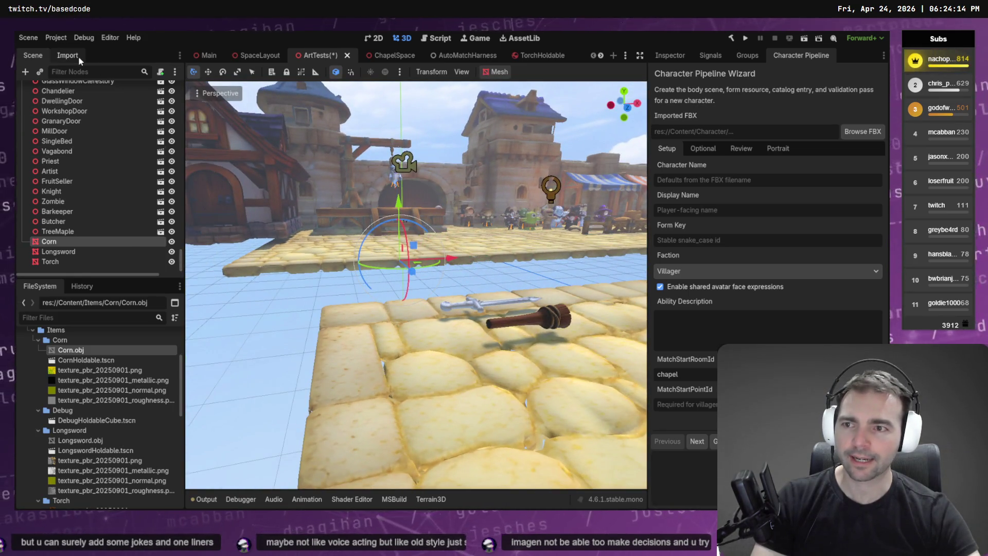
- Reimport with the offset reset to 0, add Corn.obj to the scene, and select the standing corn
left_click(67, 55)
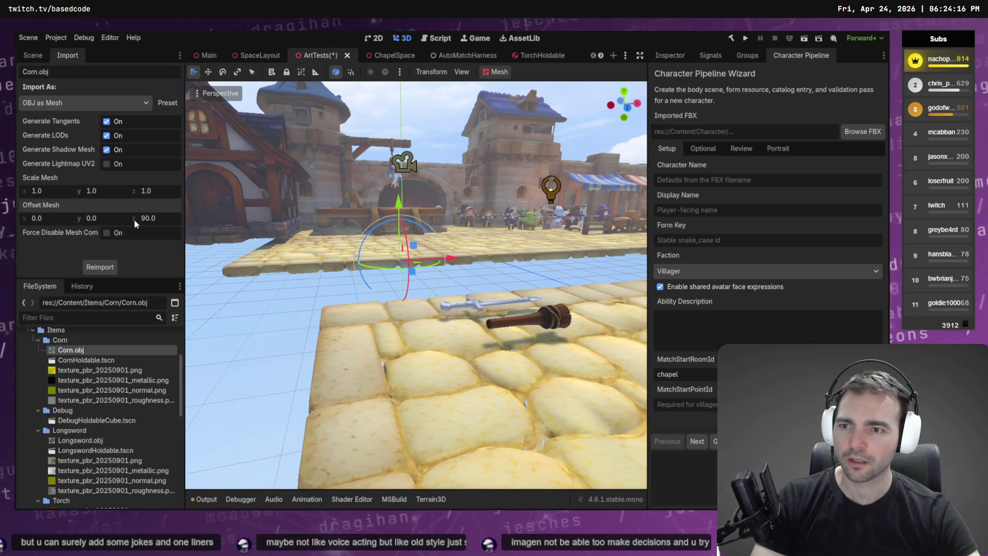
left_click(103, 267)
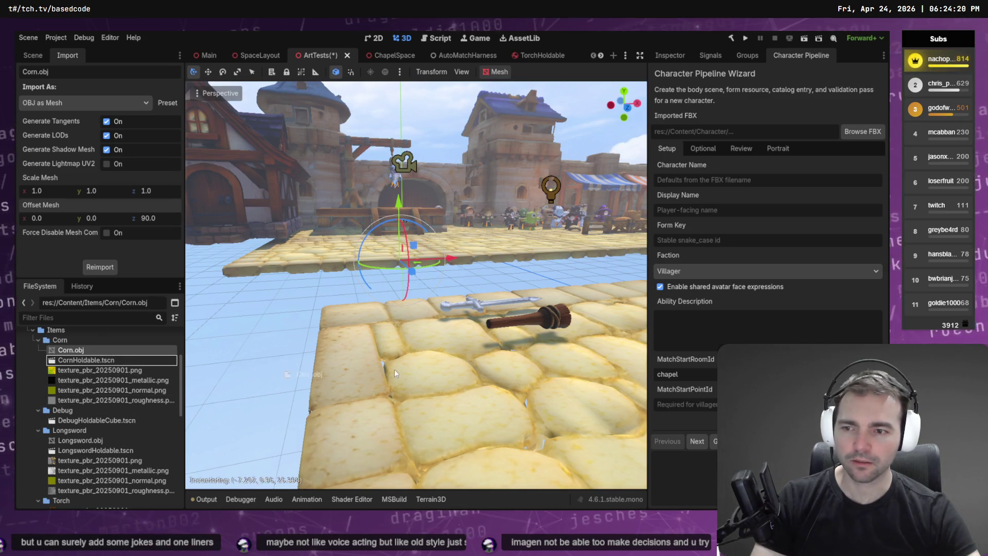
left_click_drag(446, 368, 447, 369)
left_click(260, 324)
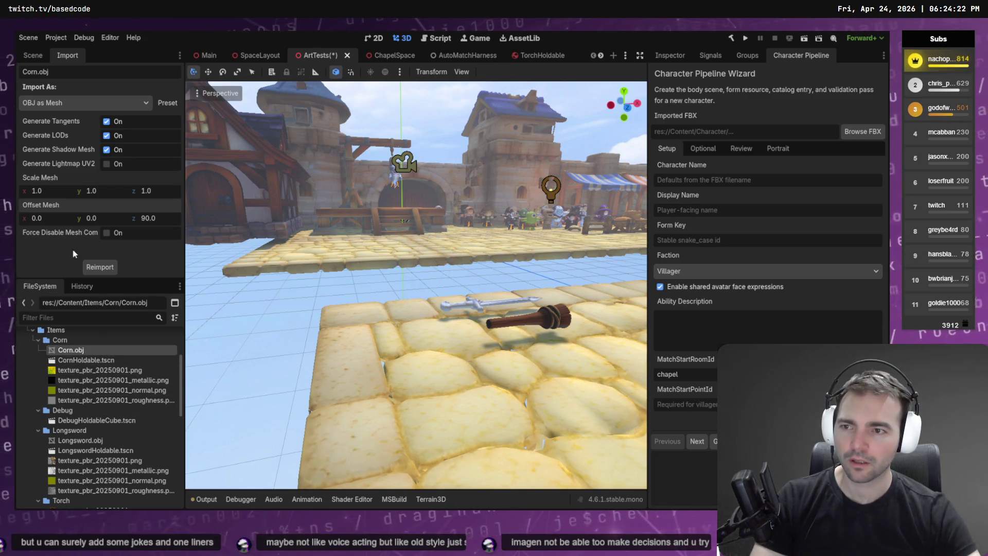
left_click(99, 265)
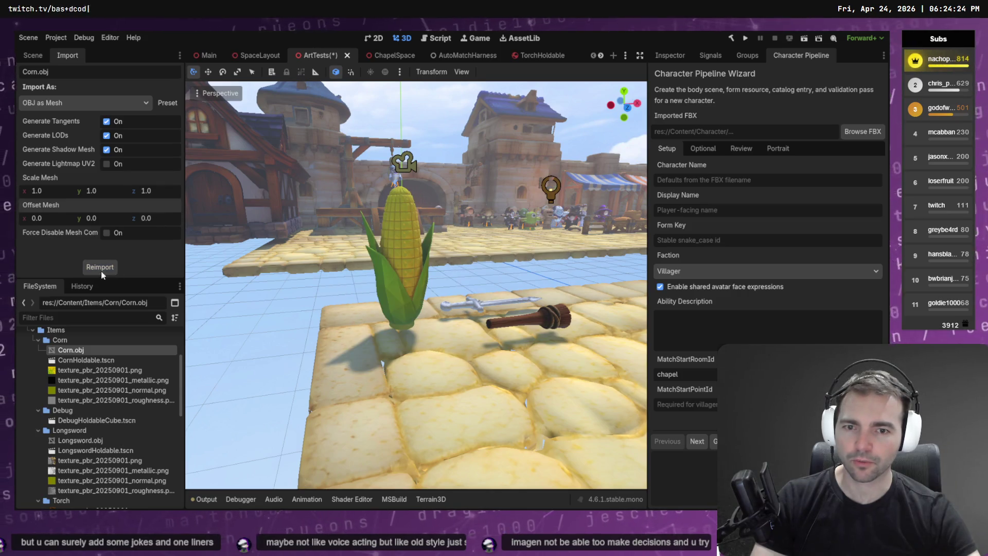
left_click(417, 245)
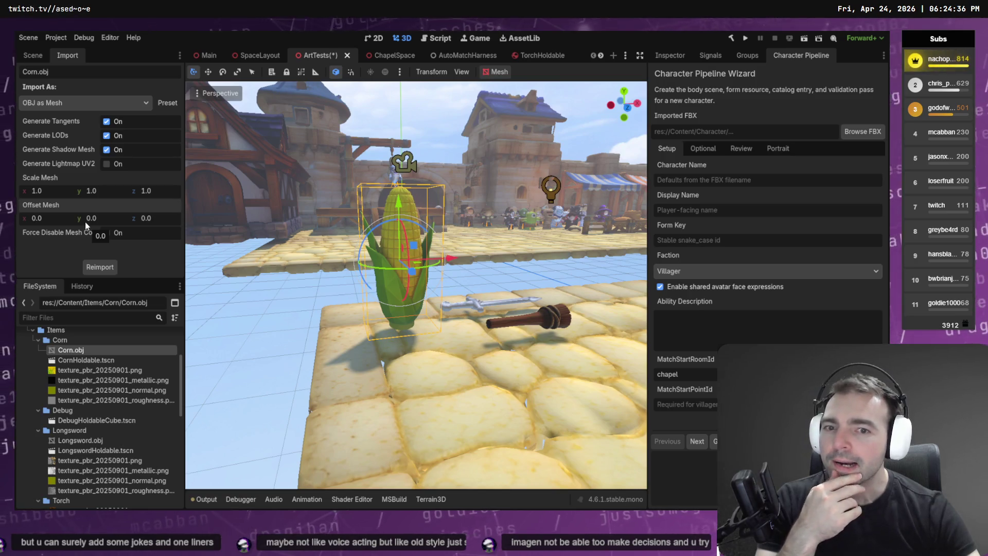
left_click(47, 191)
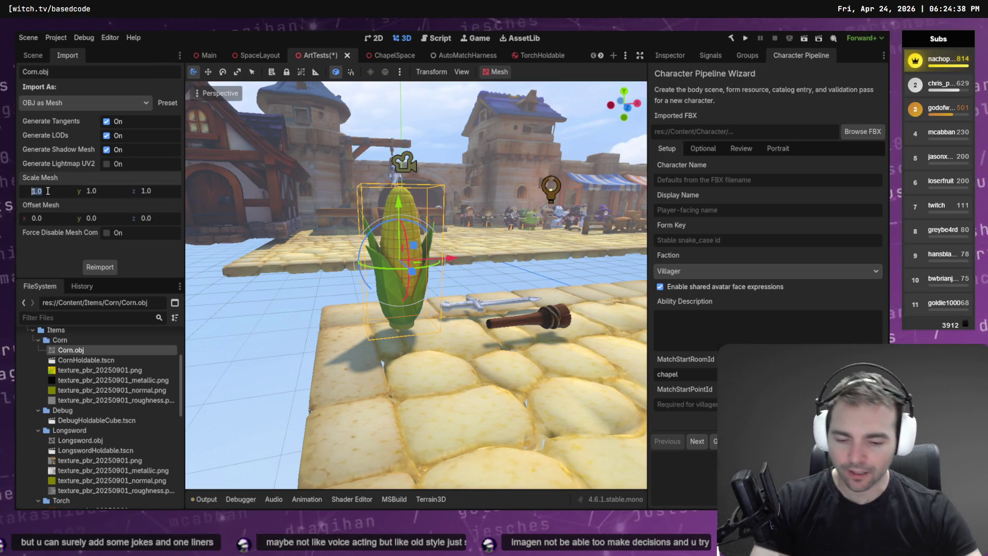
- Set Corn.obj's mesh scale to 0.2 on every axis and reimport
type("0.2")
key("Tab")
type("0.2")
key("Tab")
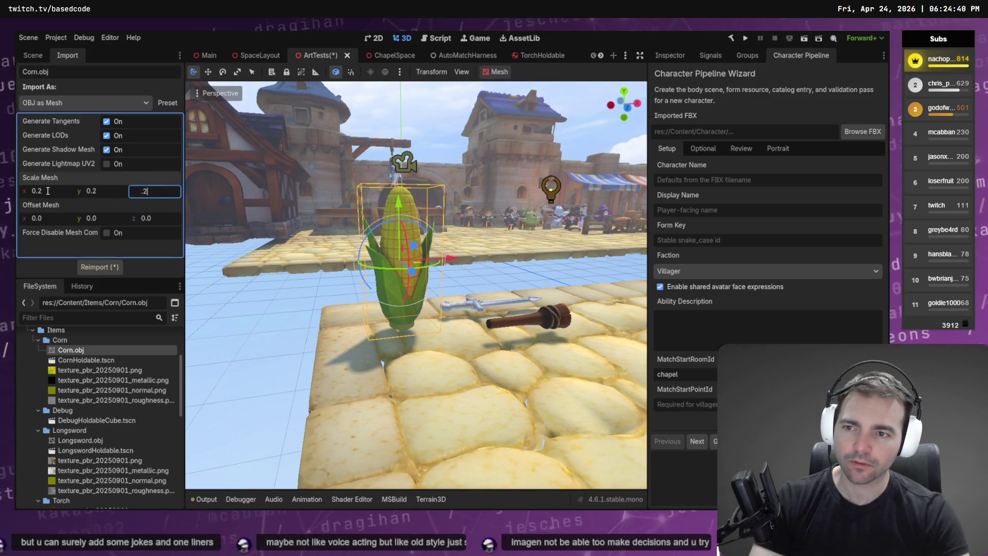
left_click(88, 267)
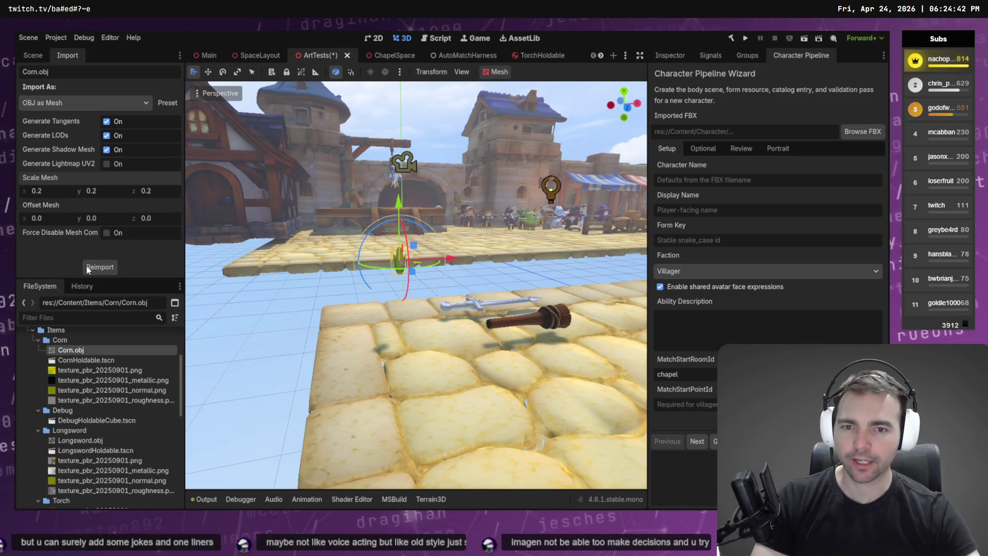
- Move the corn along X across the scene beside the potted corn plant
left_click_drag(418, 271, 468, 261)
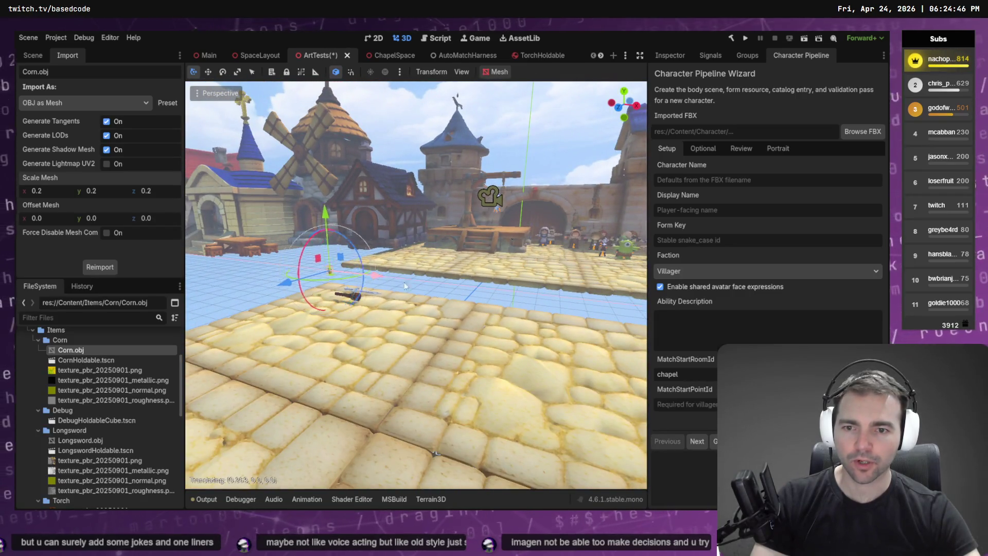
left_click_drag(371, 275, 486, 289)
mouse_move(365, 290)
left_mouse_down()
mouse_move(260, 271)
mouse_move(592, 295)
mouse_move(524, 291)
left_mouse_up()
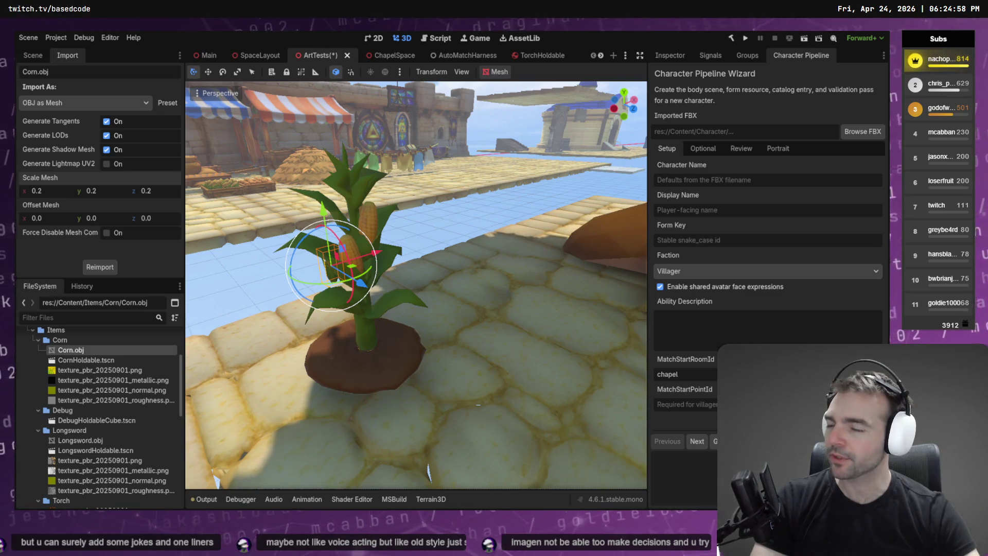
- Set the corn's Scale Mesh to 0.3 on x, y and z and reimport it
key("f")
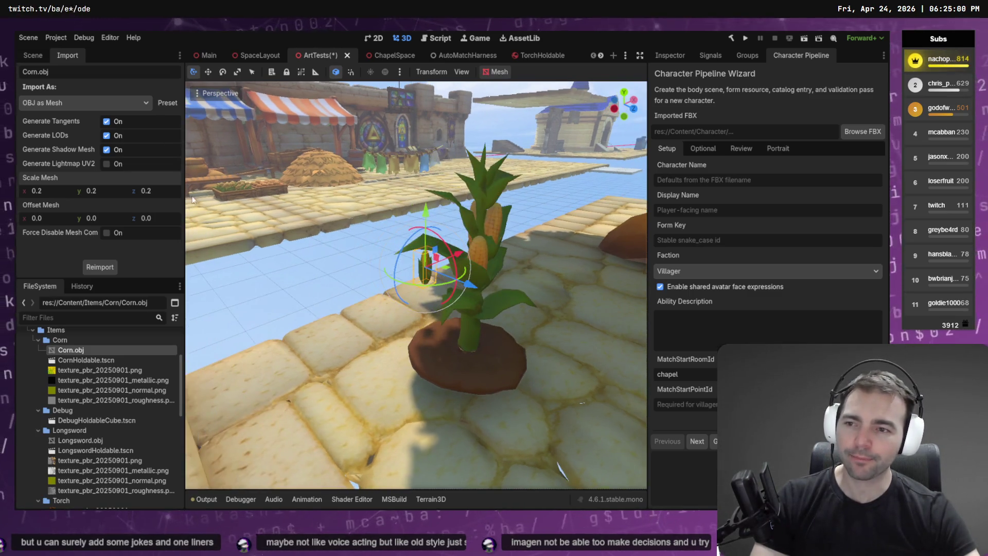
left_click(41, 190)
type("0.3")
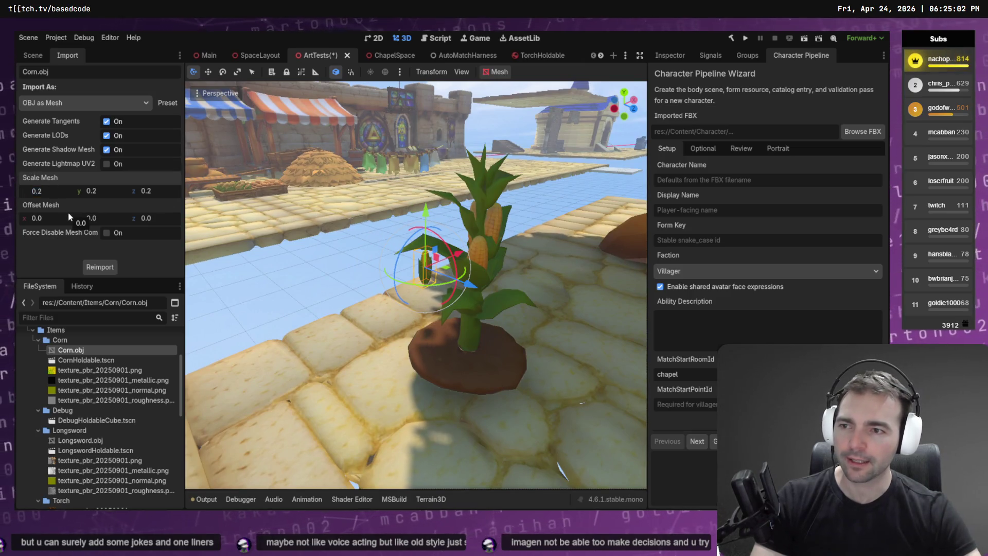
key("Tab")
type("0.3")
key("Tab")
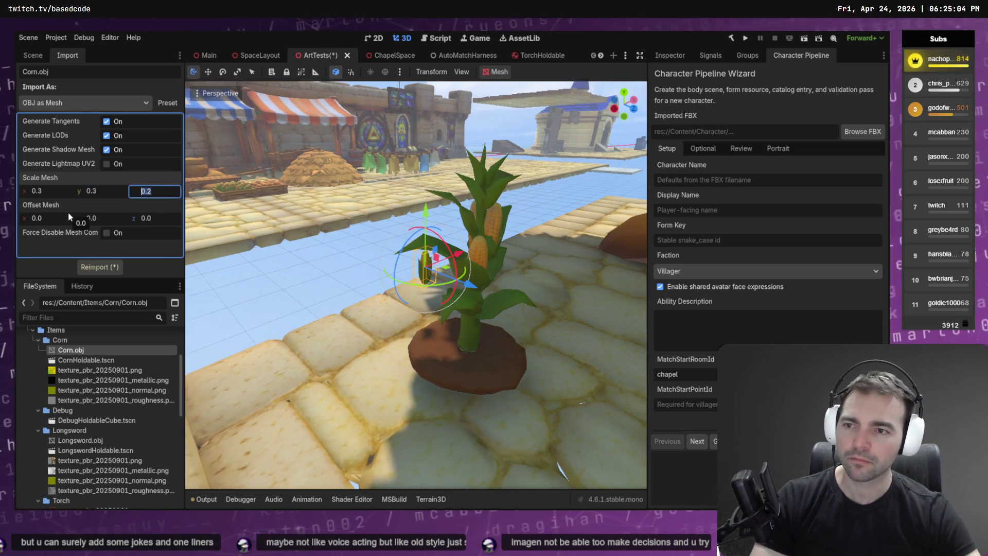
type("0.3")
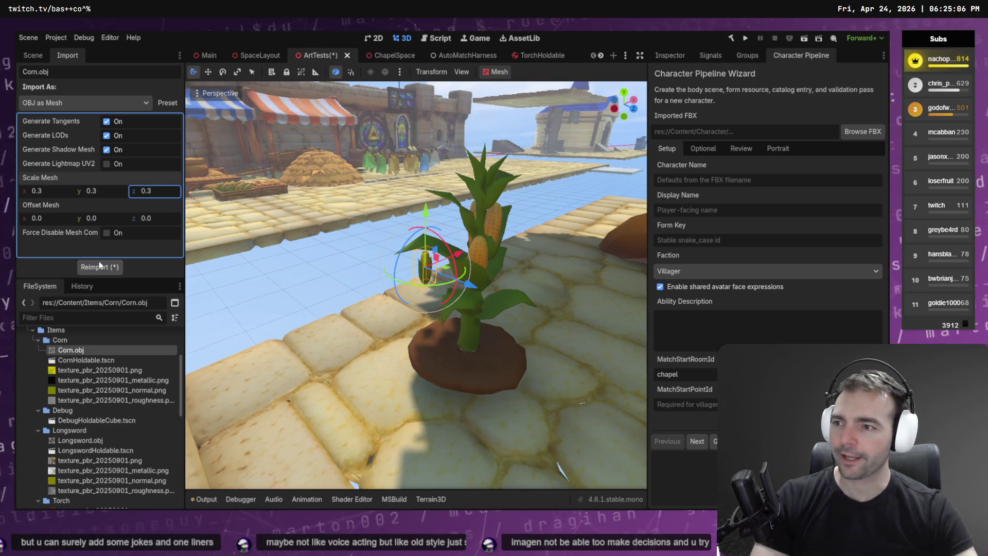
left_click(104, 268)
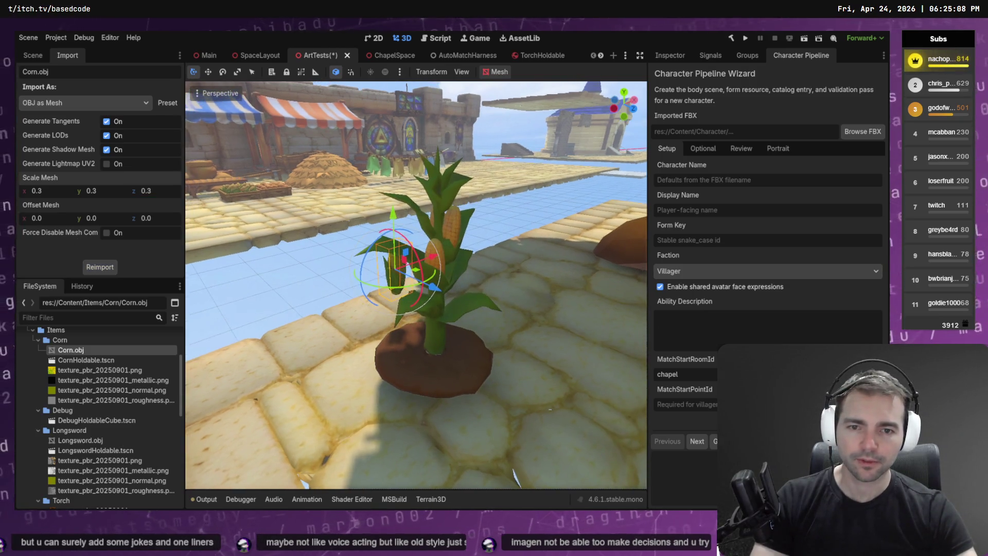
- Try a larger 0.4 mesh scale and reimport the corn
left_click_drag(40, 199, 56, 198)
left_click(458, 267)
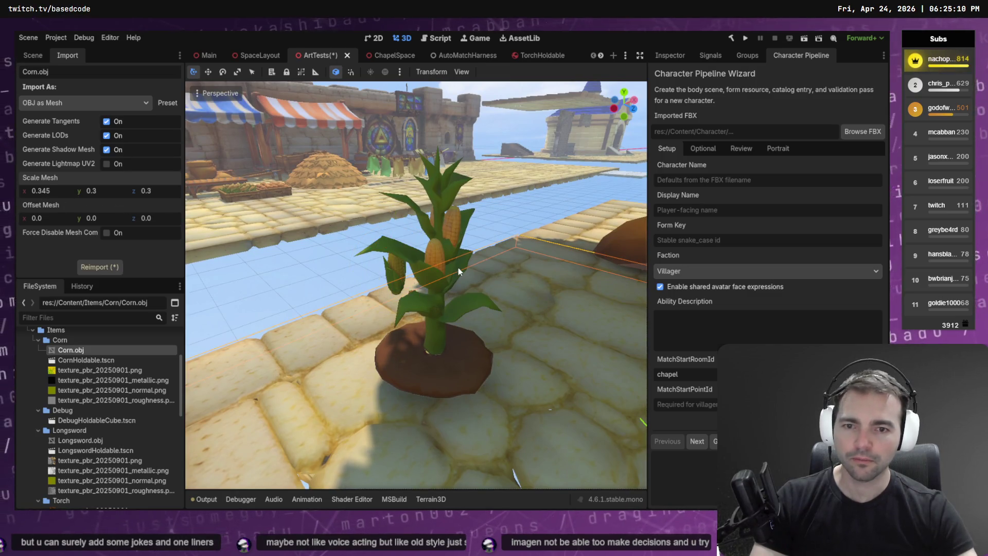
type("0.4")
key("Tab")
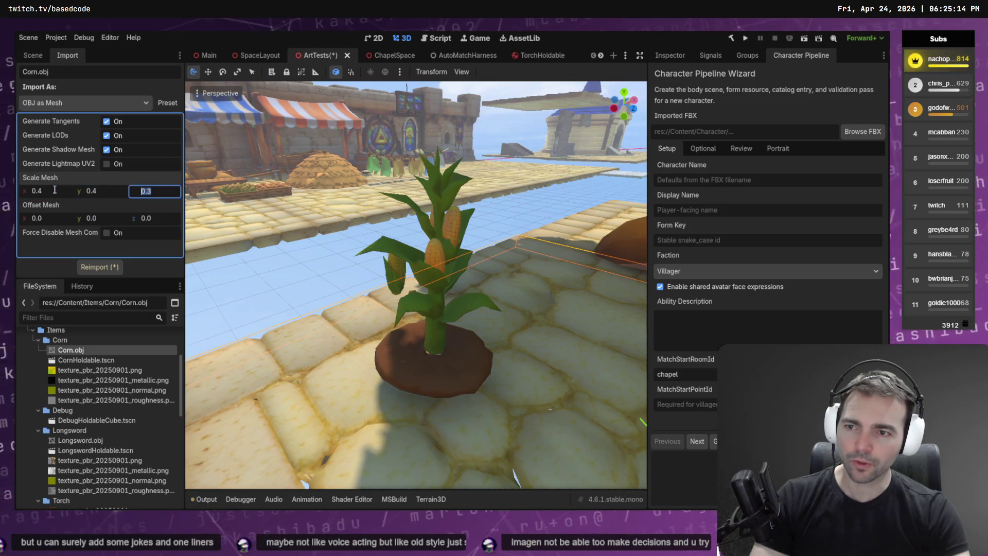
type("0.4")
key("Return")
left_click(99, 267)
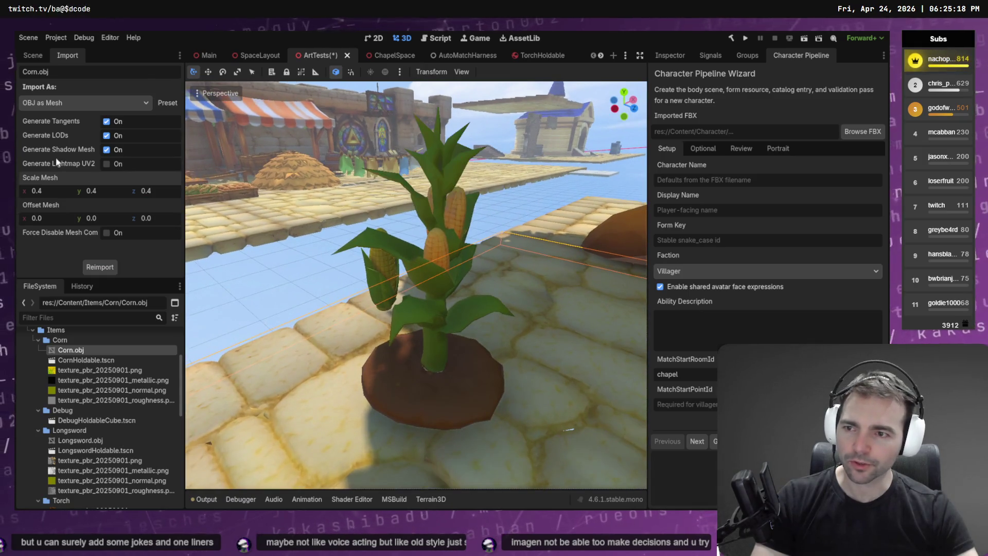
- Reimport the corn at a 0.35 mesh scale
left_click(65, 195)
type("0.35")
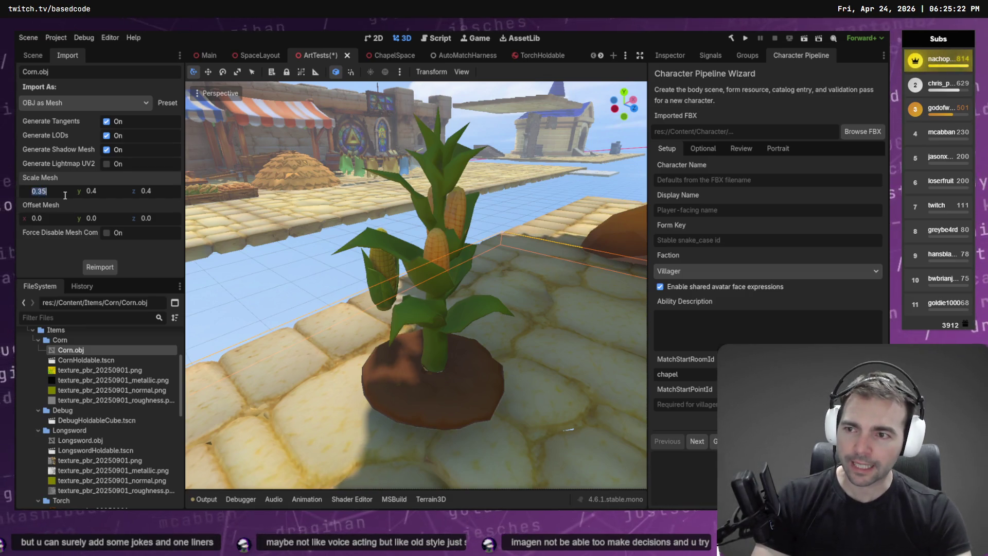
key("Tab")
type("0.35")
key("Tab")
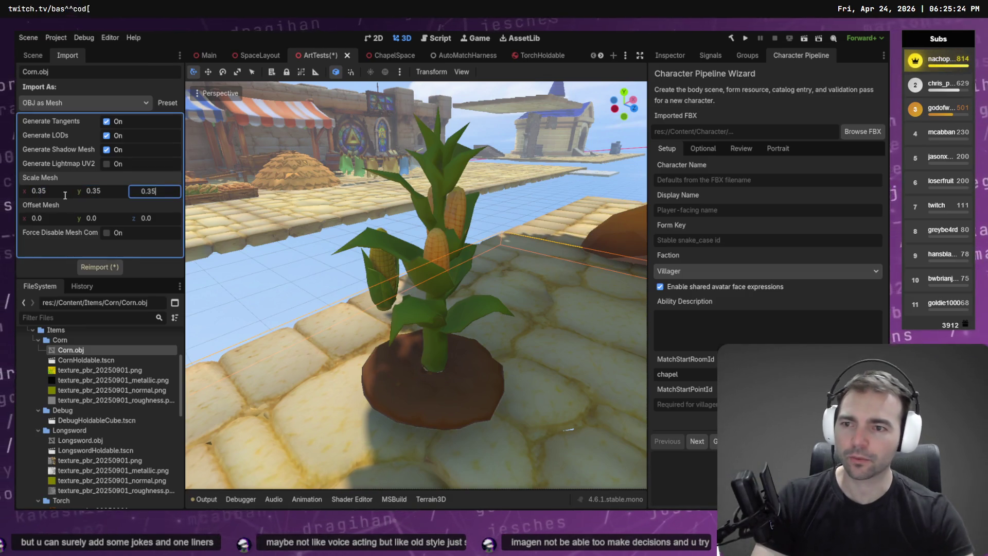
left_click(100, 266)
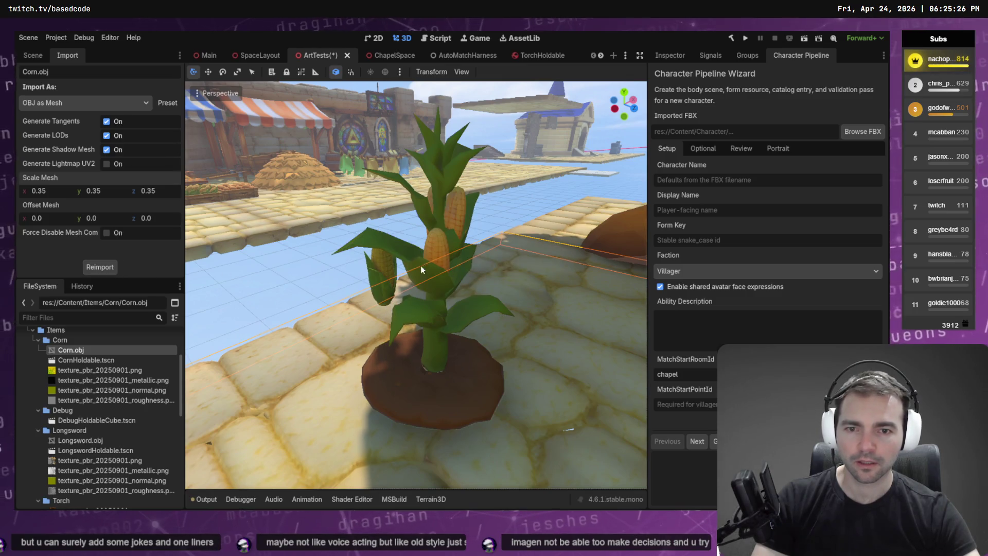
- Move the corn cob mesh along its Z axis, then slide it back
left_click(379, 277)
left_click_drag(433, 292, 533, 333)
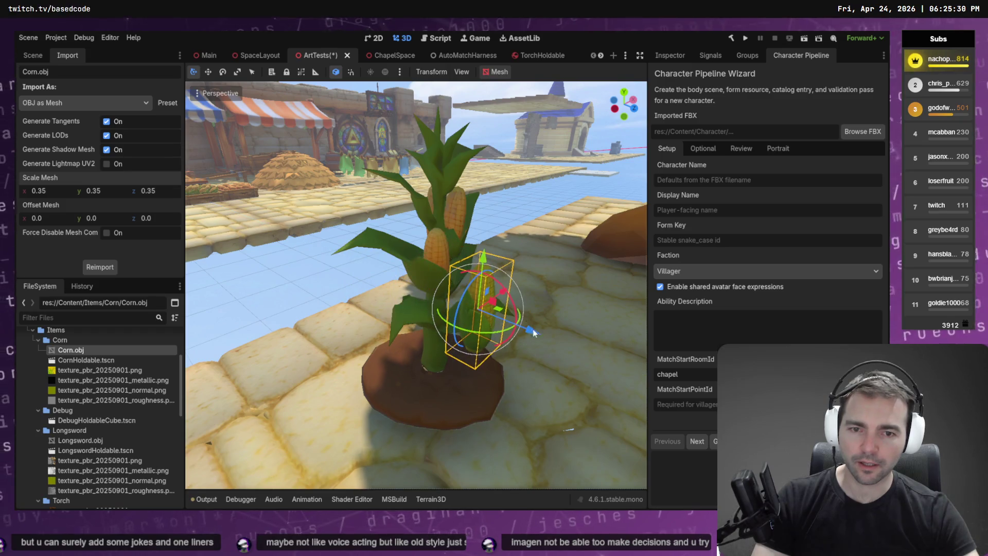
key("w")
scroll(483, 251, "up", 3)
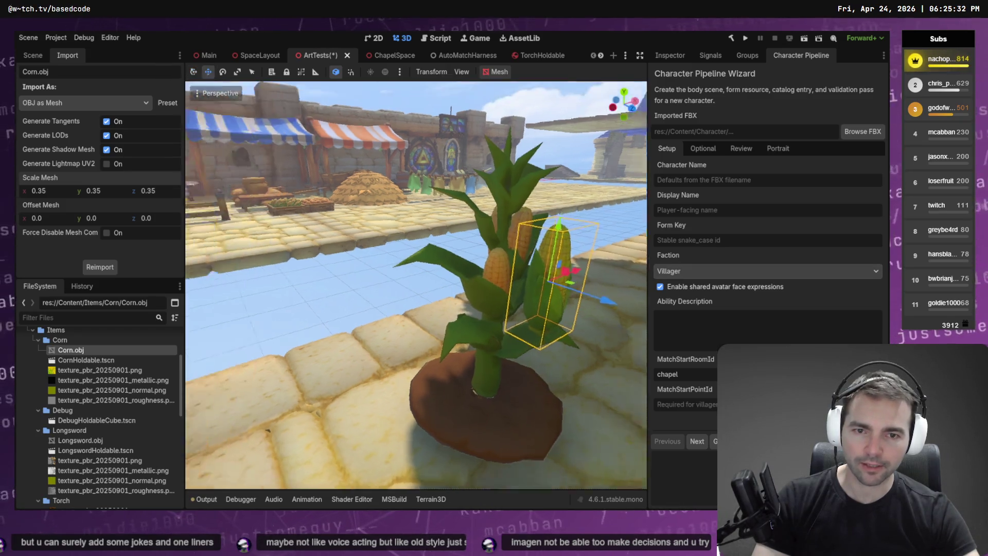
key("f")
mouse_move(477, 303)
left_mouse_down()
mouse_move(531, 251)
mouse_move(461, 251)
left_mouse_up()
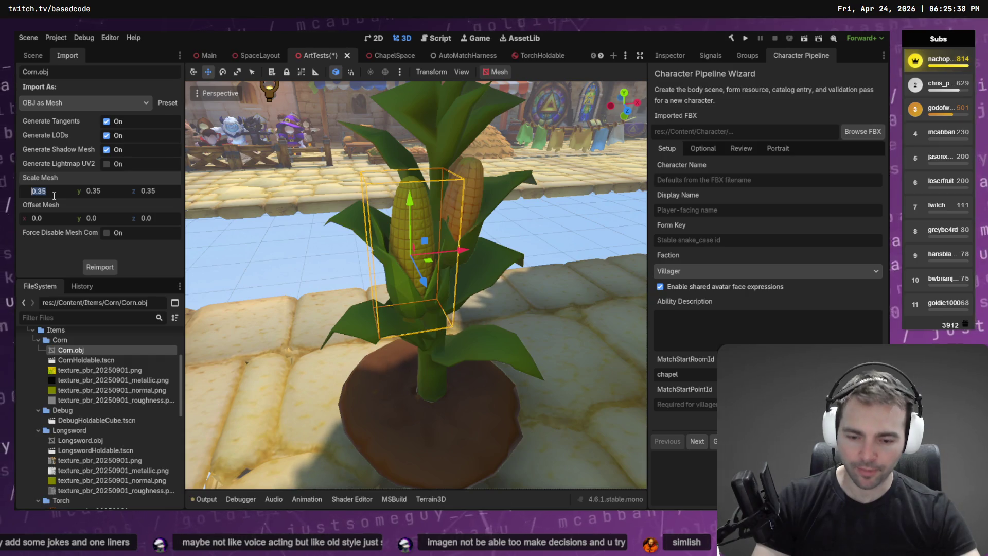
- Reimport the corn mesh again with a 0.35 x scale
key("BackSpace")
type("5")
key("Tab")
key("Tab")
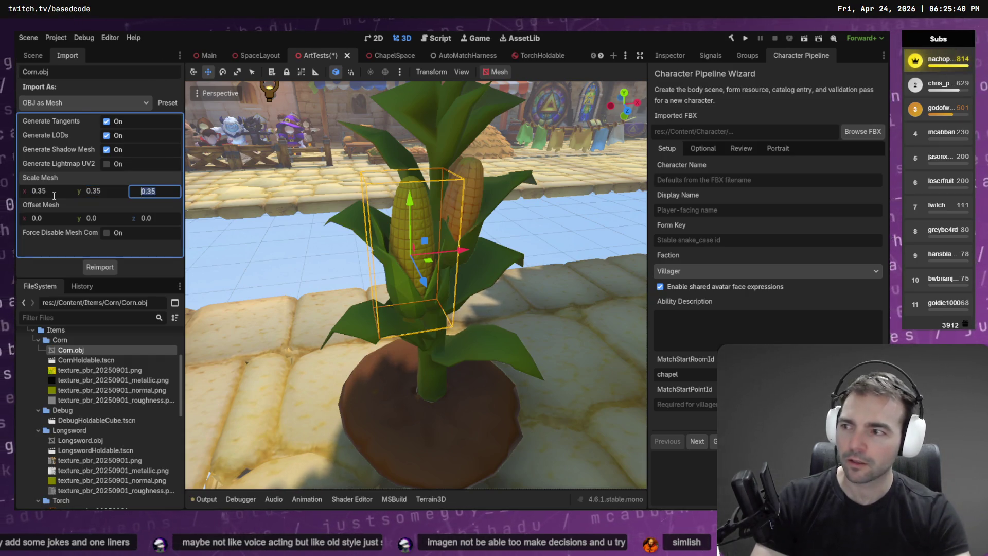
left_click(98, 267)
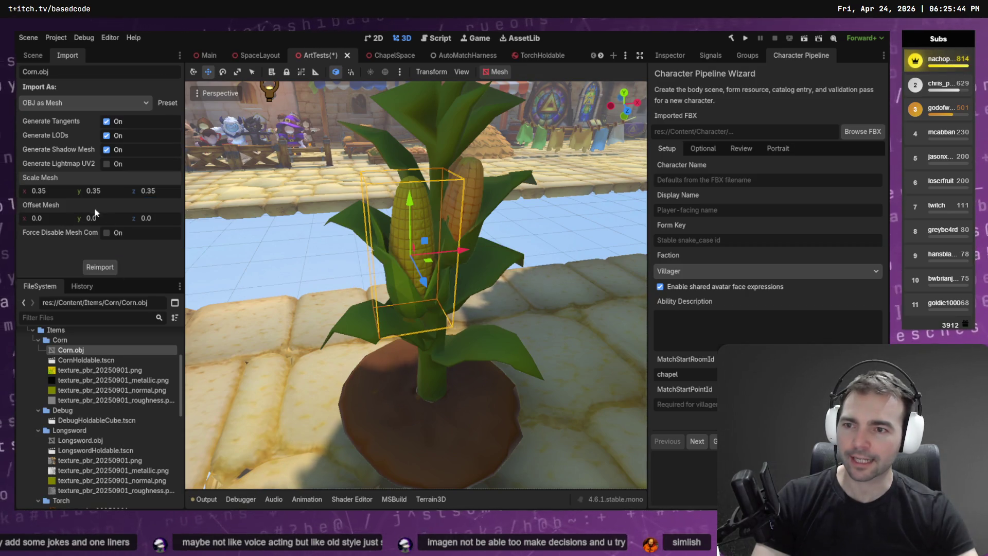
left_click(43, 190)
type(".3")
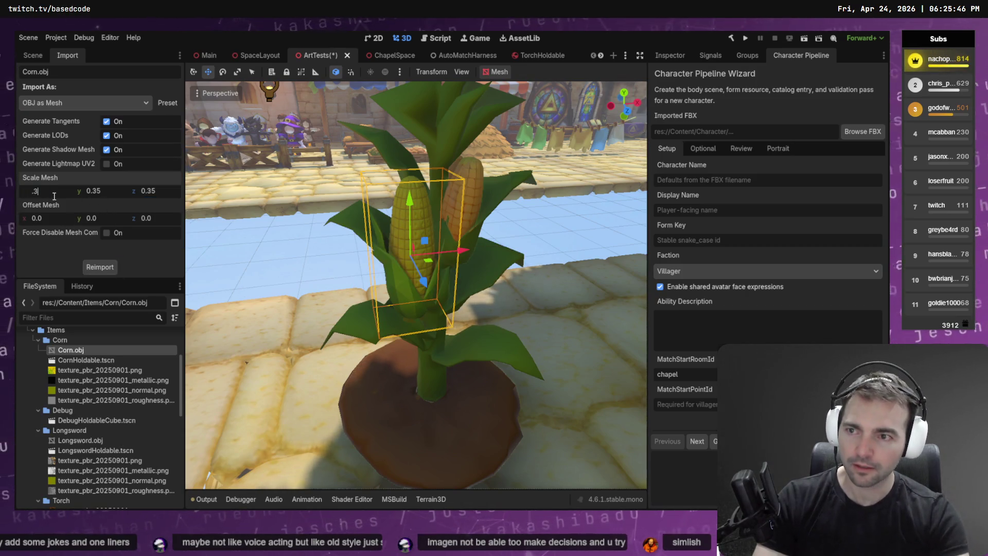
- Return the mesh scale to 0.3 on all axes and reimport the corn
key("Tab")
type(".3")
key("Tab")
type(".3")
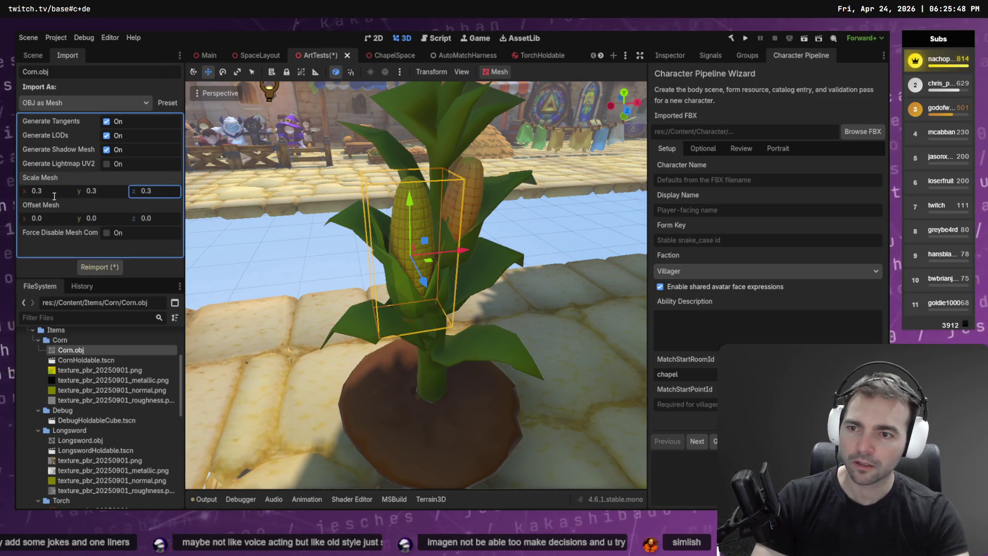
left_click(101, 268)
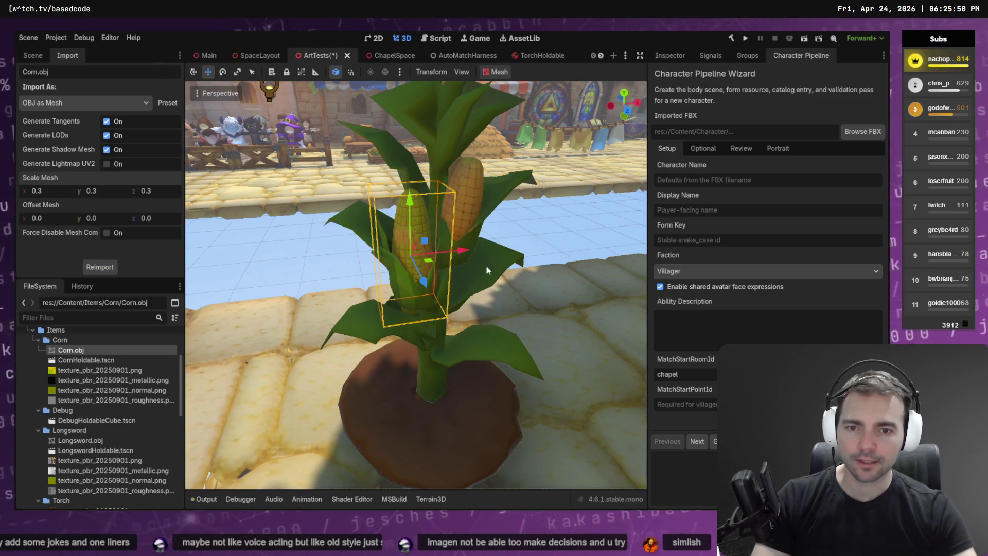
scroll(443, 251, "down", 5)
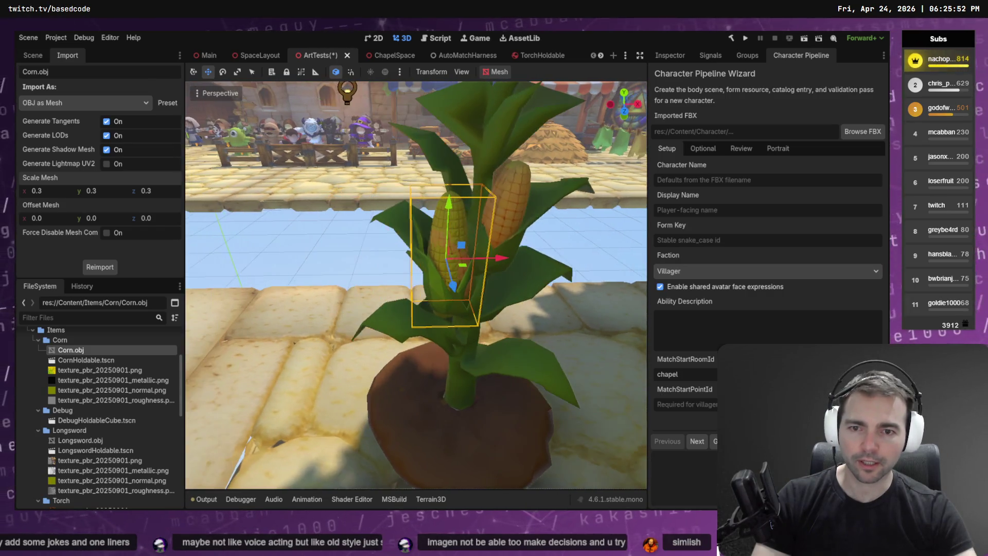
scroll(468, 253, "down", 3)
left_click(380, 255)
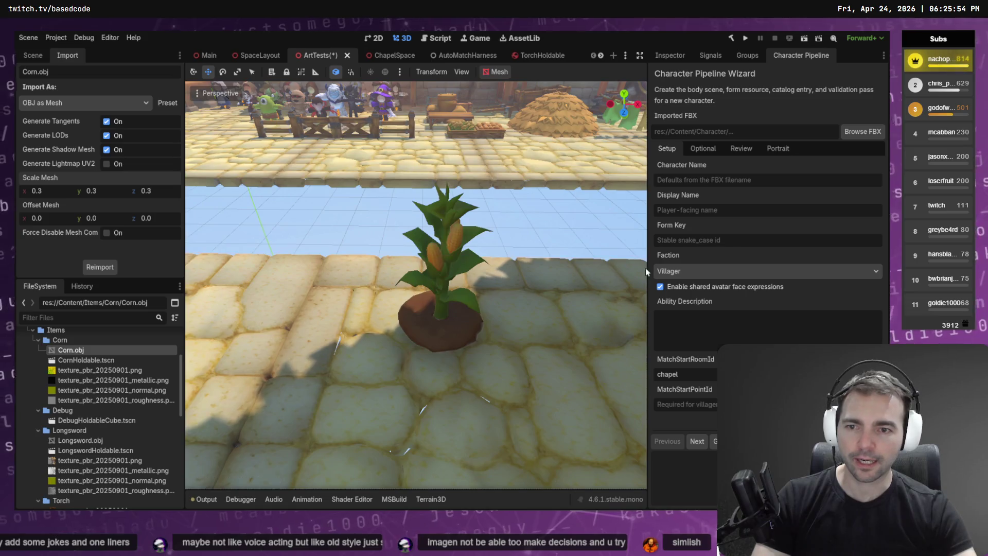
- Frame the resized corn at eye level and save the ArtTests scene
scroll(645, 268, "down", 5)
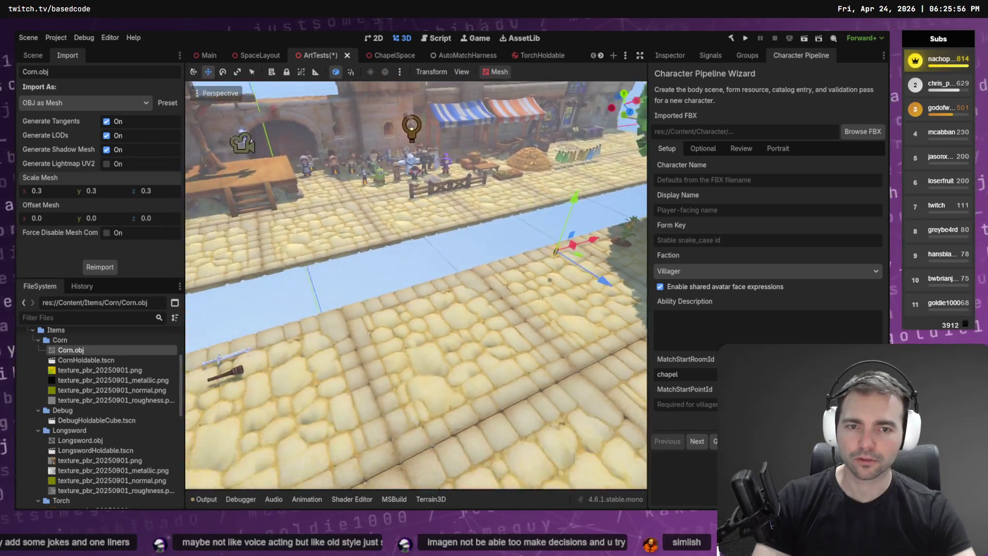
scroll(461, 214, "up", 2)
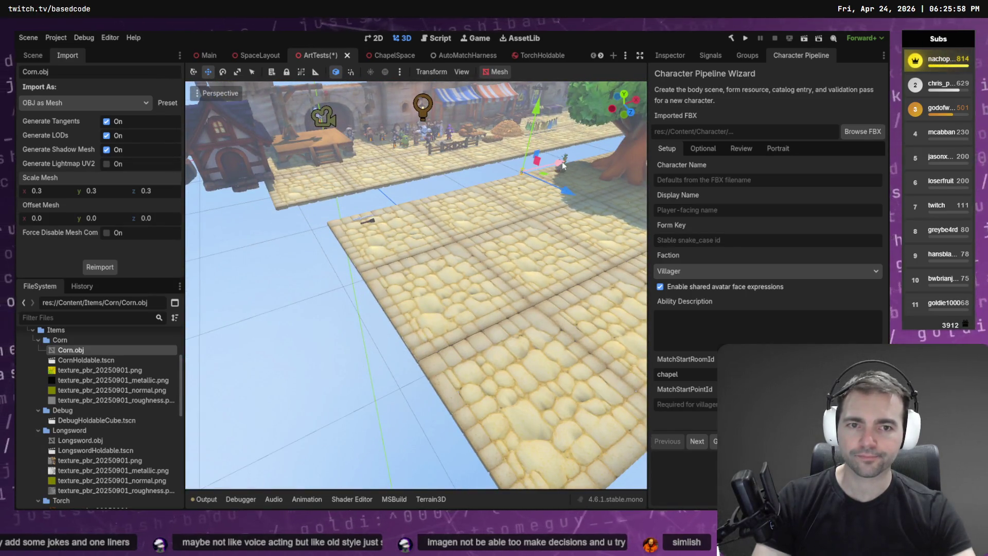
left_click(361, 220)
key("f")
mouse_move(433, 231)
left_mouse_down()
mouse_move(432, 128)
mouse_move(435, 314)
left_mouse_up()
key("ctrl+s")
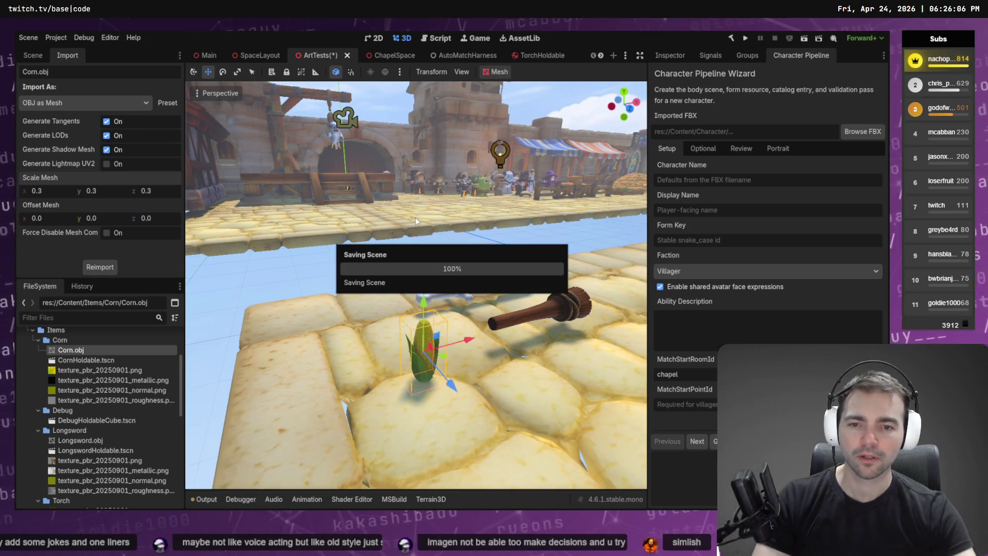
left_click(535, 55)
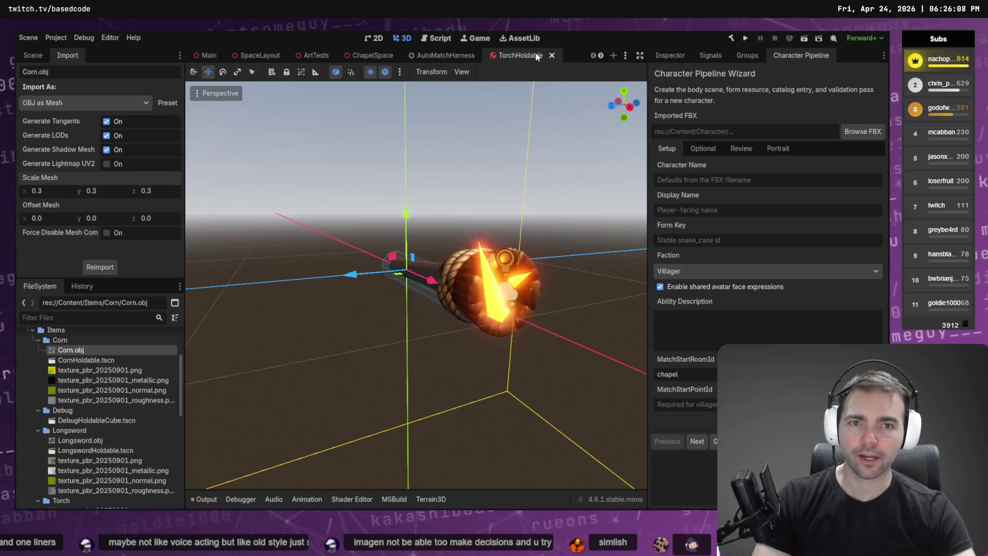
- Open the CornHoldable scene and shorten its capsule collision shape to fit the corn
left_click(551, 56)
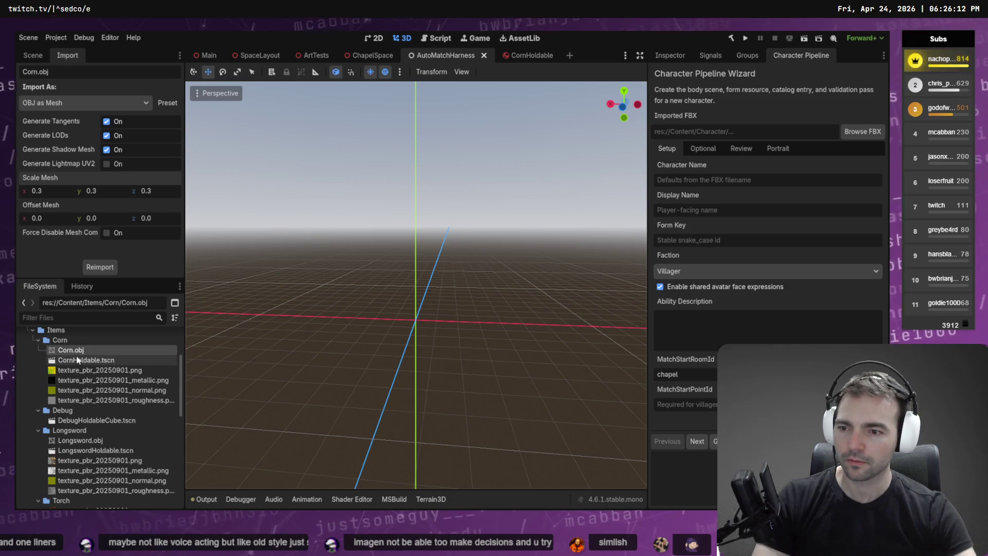
double_click(160, 360)
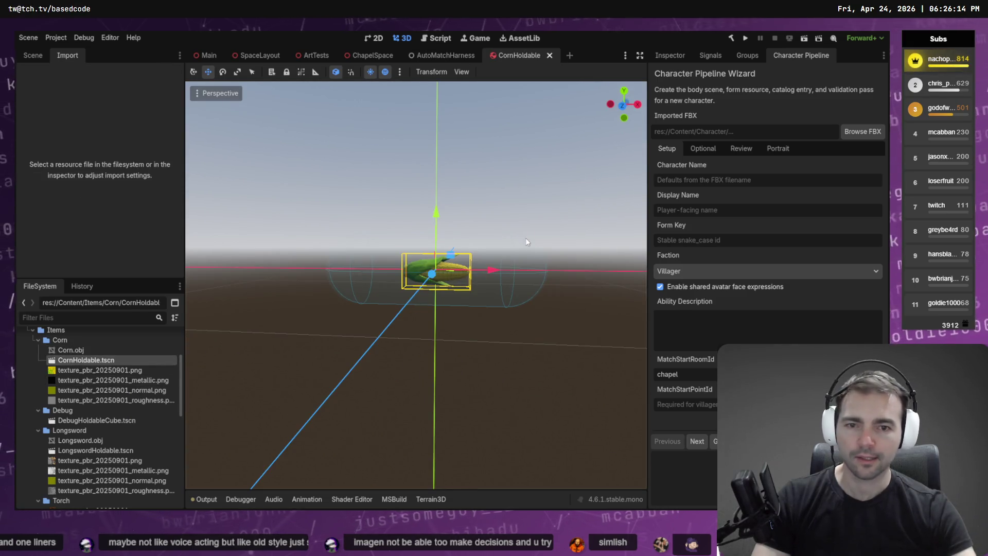
left_click(524, 268)
left_click(33, 56)
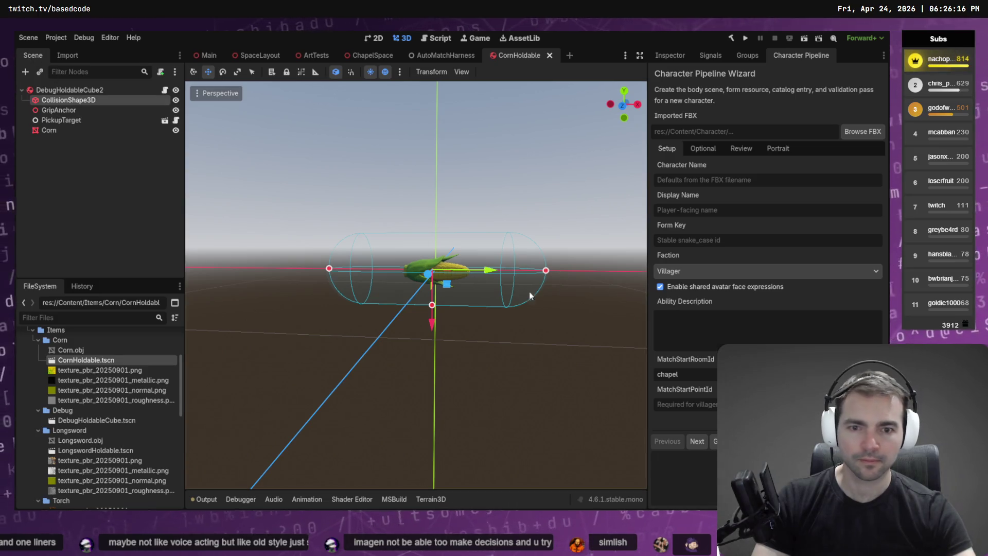
left_click_drag(546, 271, 468, 282)
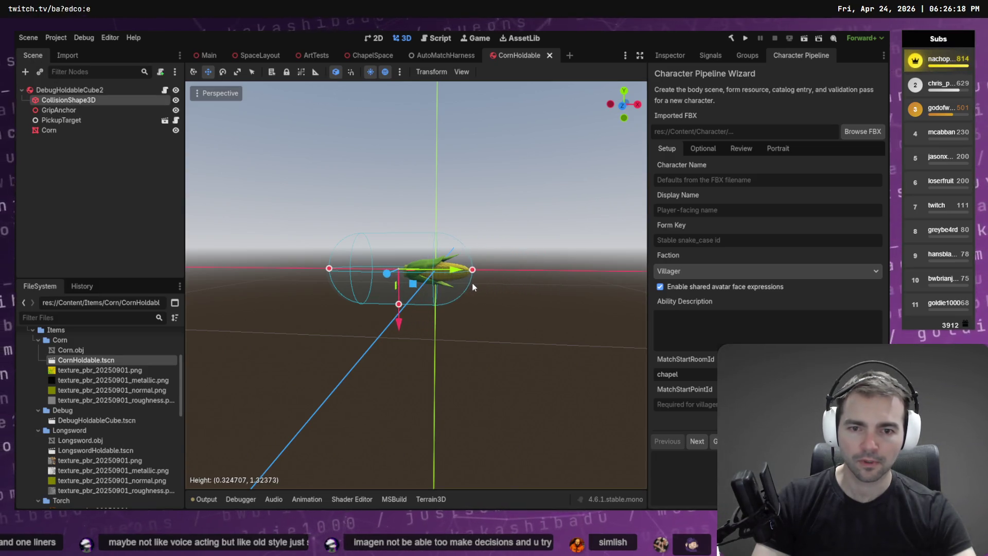
mouse_move(306, 287)
left_mouse_down()
mouse_move(403, 274)
mouse_move(479, 285)
mouse_move(507, 269)
left_mouse_up()
- Nudge the Corn node along its z axis and save CornHoldable
left_click(57, 131)
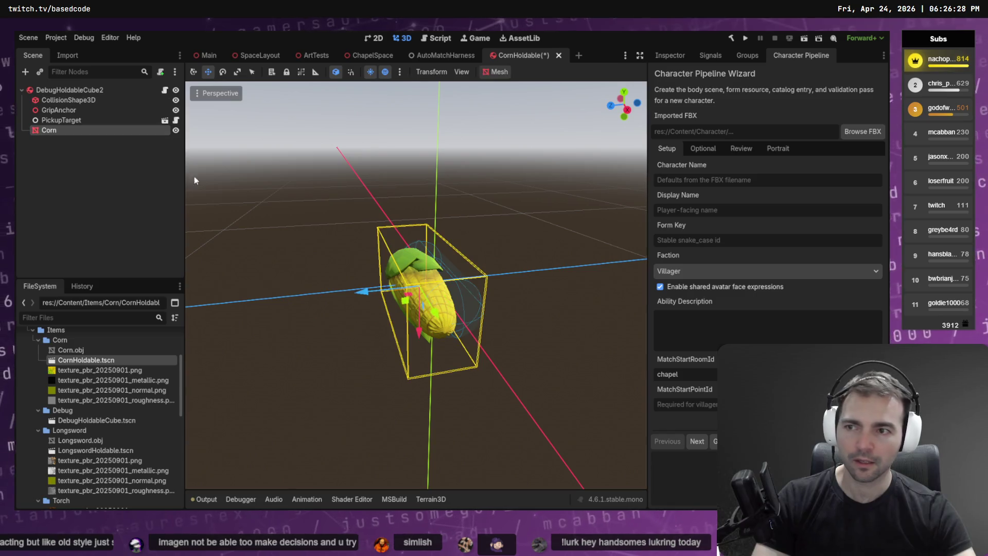
left_click_drag(362, 291, 383, 293)
left_click(532, 169)
key("ctrl+s")
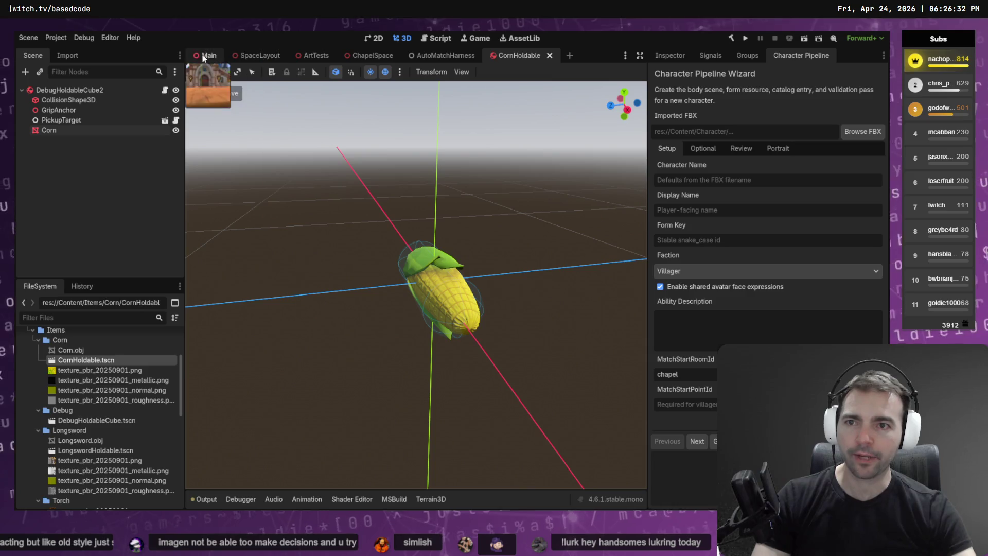
left_click(371, 55)
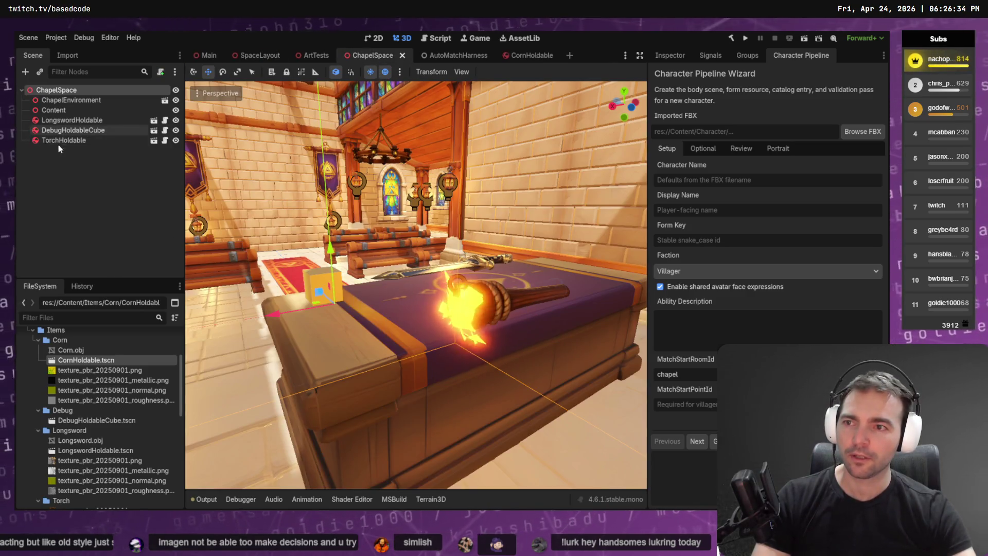
- Drop a CornHoldable instance onto the ChapelSpace altar, then view the corn in CornHoldable
mouse_move(84, 360)
left_mouse_down()
mouse_move(367, 343)
mouse_move(391, 288)
mouse_move(376, 206)
left_mouse_up()
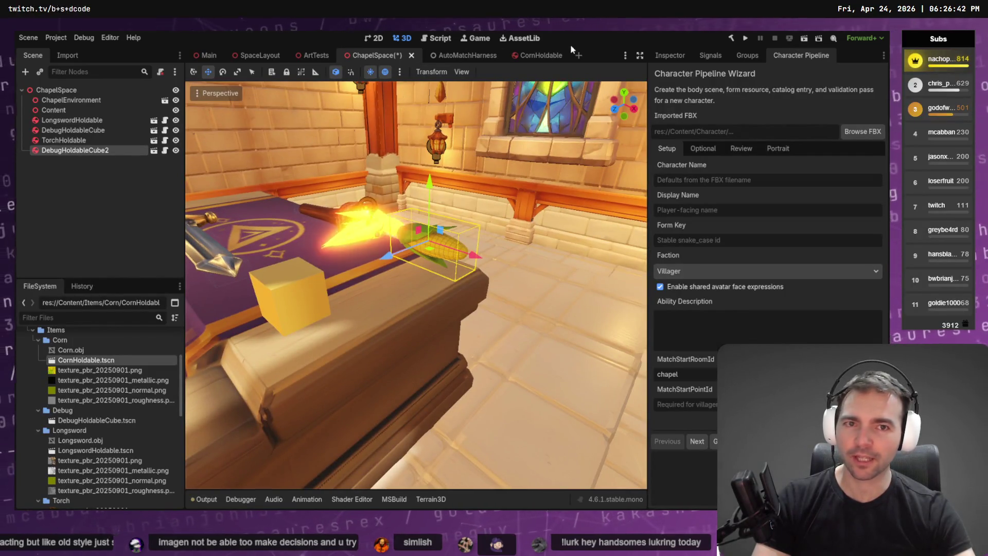
left_click(535, 55)
left_click_drag(463, 232, 515, 201)
left_click_drag(391, 267, 411, 311)
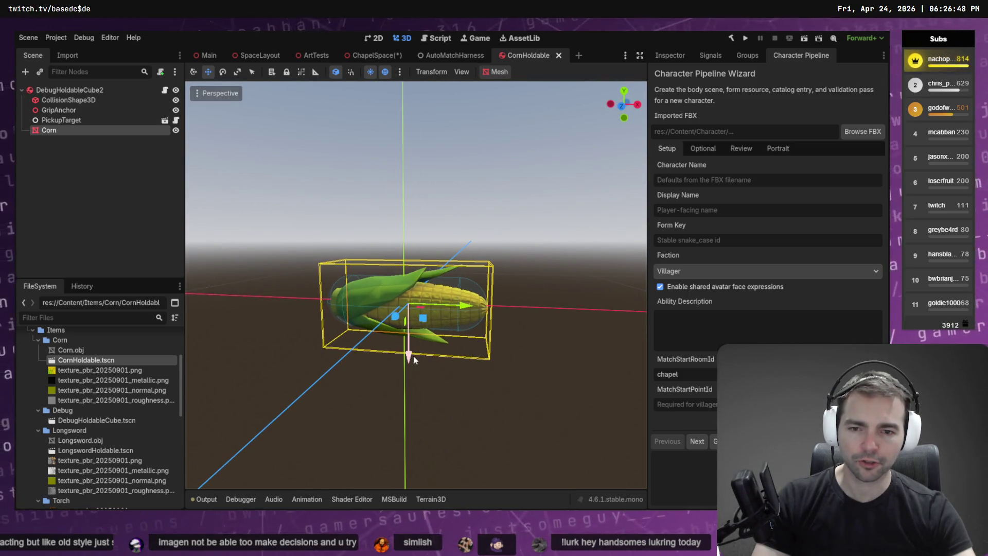
- Rotate the corn to -135 degrees in its CornHoldable scene
left_click(377, 56)
mouse_move(443, 164)
left_mouse_down()
mouse_move(469, 175)
mouse_move(434, 160)
mouse_move(436, 180)
left_mouse_up()
key("f")
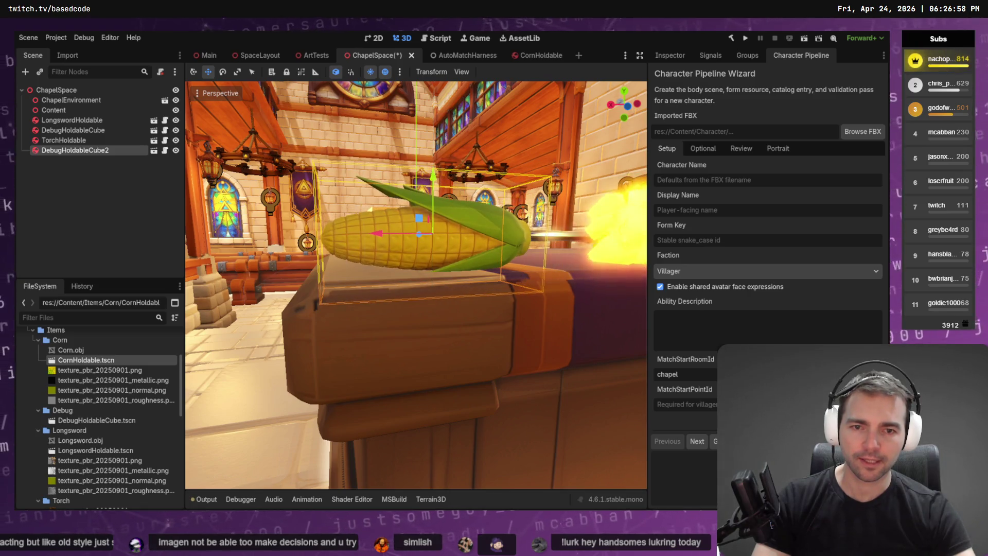
left_click(533, 57)
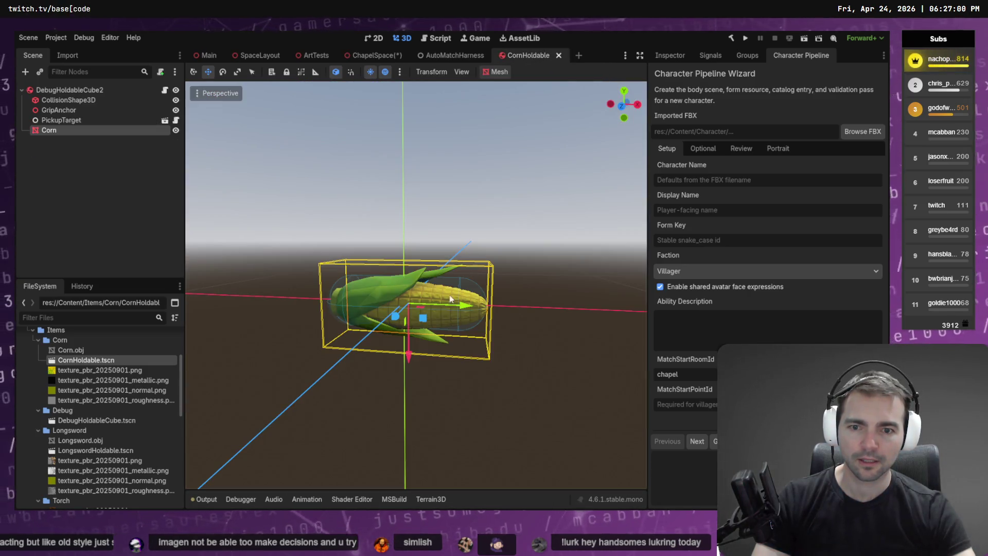
key("e")
left_click_drag(402, 292, 412, 231)
mouse_move(506, 97)
left_mouse_down()
mouse_move(463, 391)
mouse_move(408, 419)
mouse_move(405, 289)
mouse_move(406, 306)
left_mouse_up()
- Lower the corn onto the ChapelSpace altar surface and save ChapelSpace
left_click(381, 57)
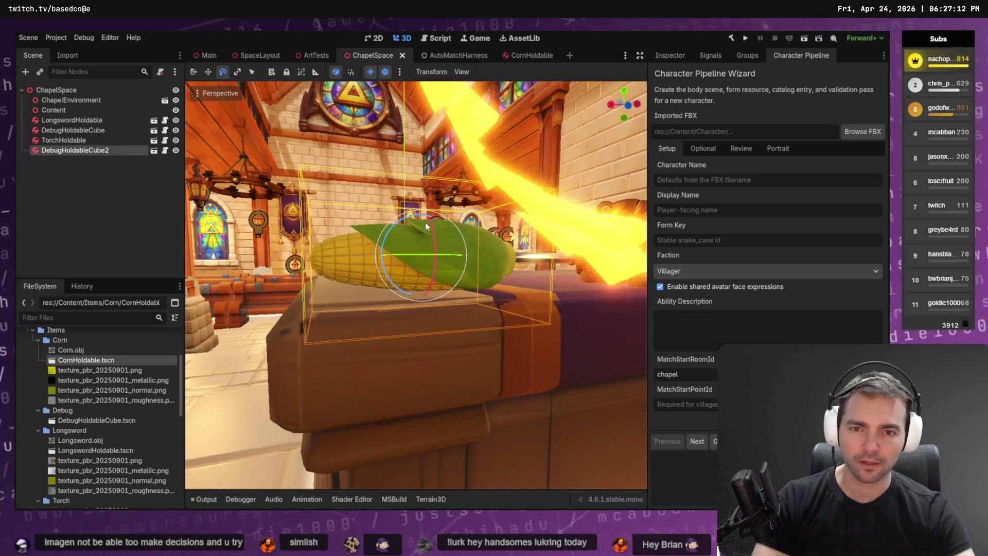
key("w")
left_click_drag(424, 218, 430, 204)
key("ctrl+s")
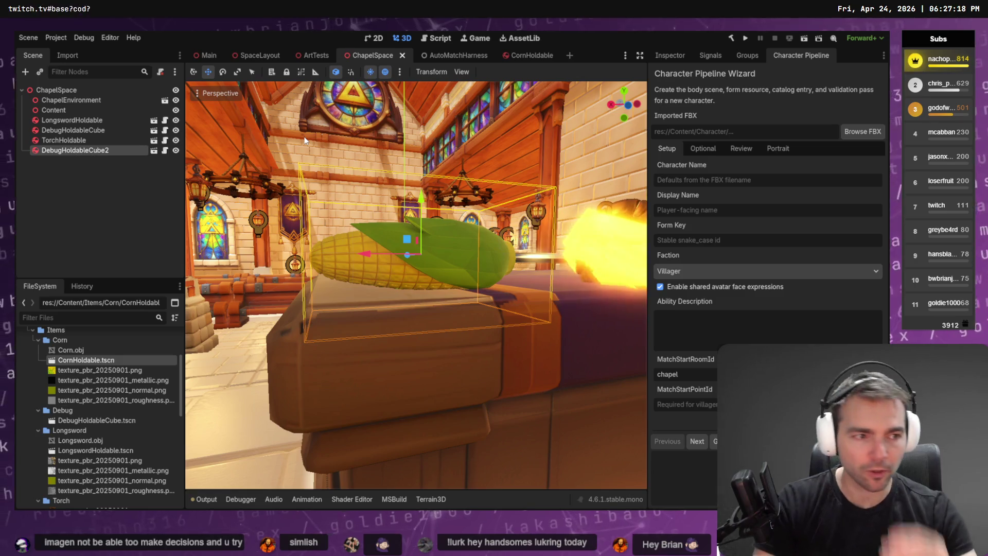
key("alt+Tab")
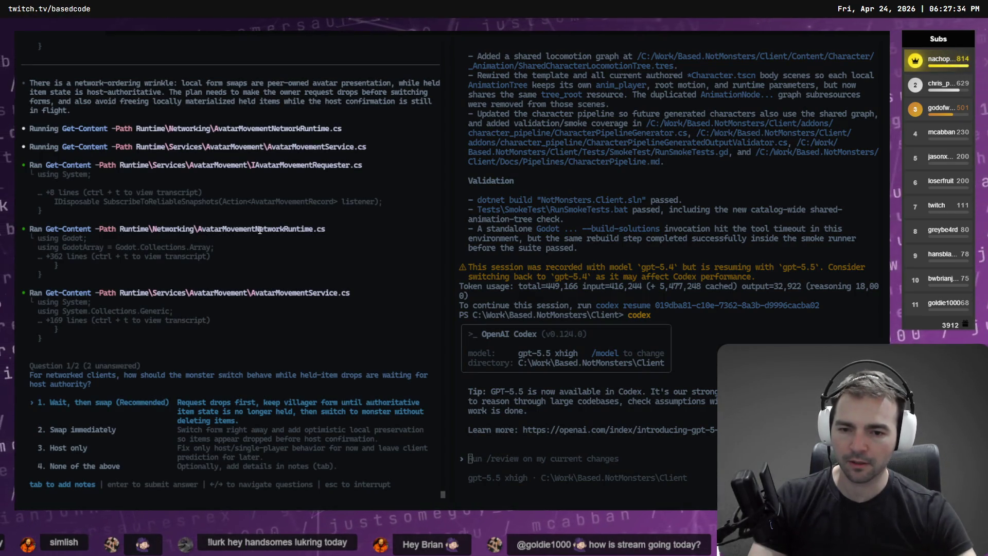
- Answer the monster-switch timing question with 'Wait, then swap (Recommended)', then step back to it
key("Down")
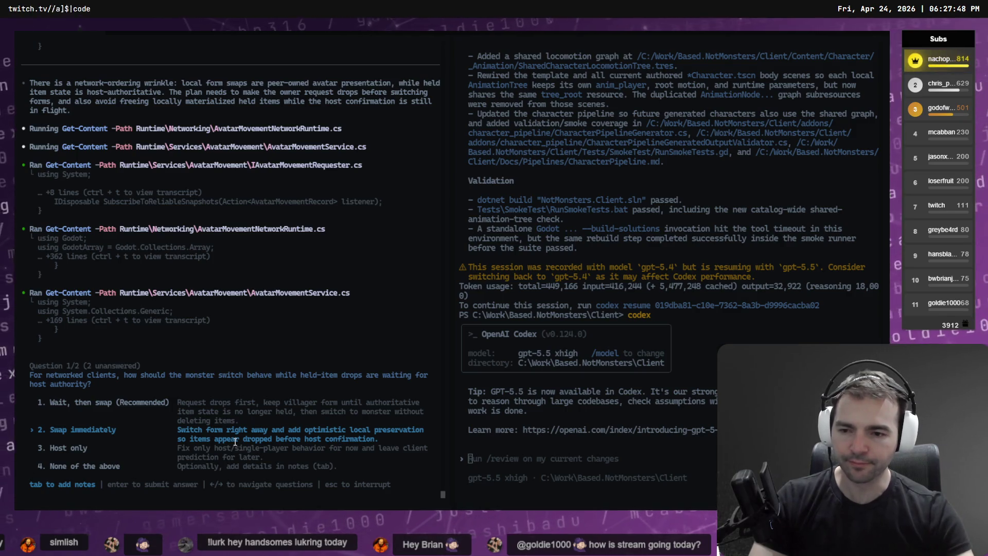
key("Up")
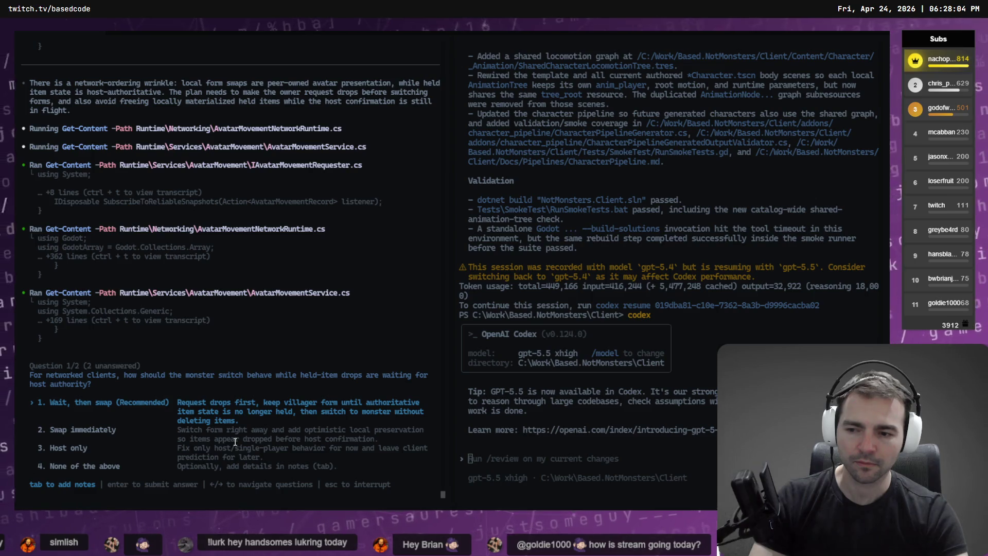
key("Return")
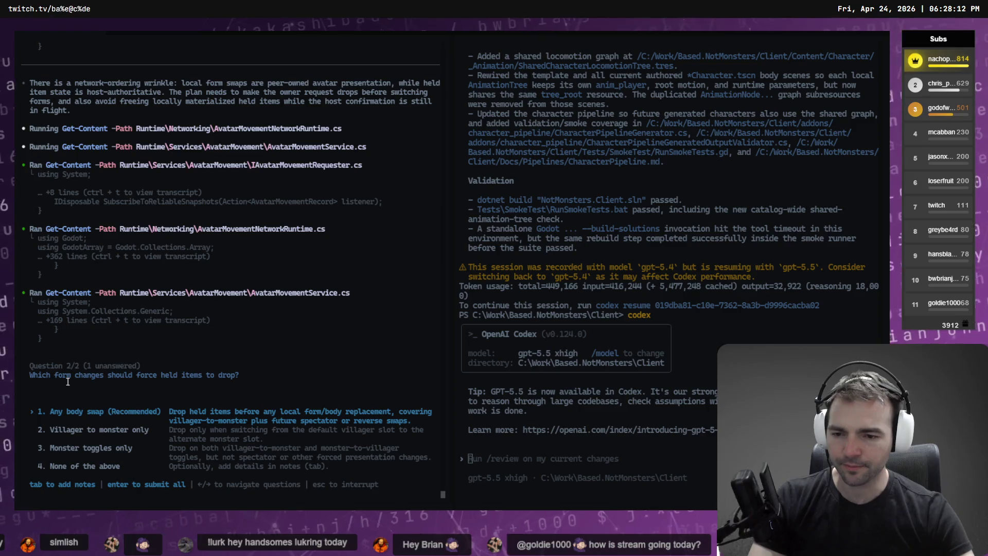
key("Left")
- Resubmit question one as 'Swap immediately' and pick 'None of the above' with a notes field
key("Down")
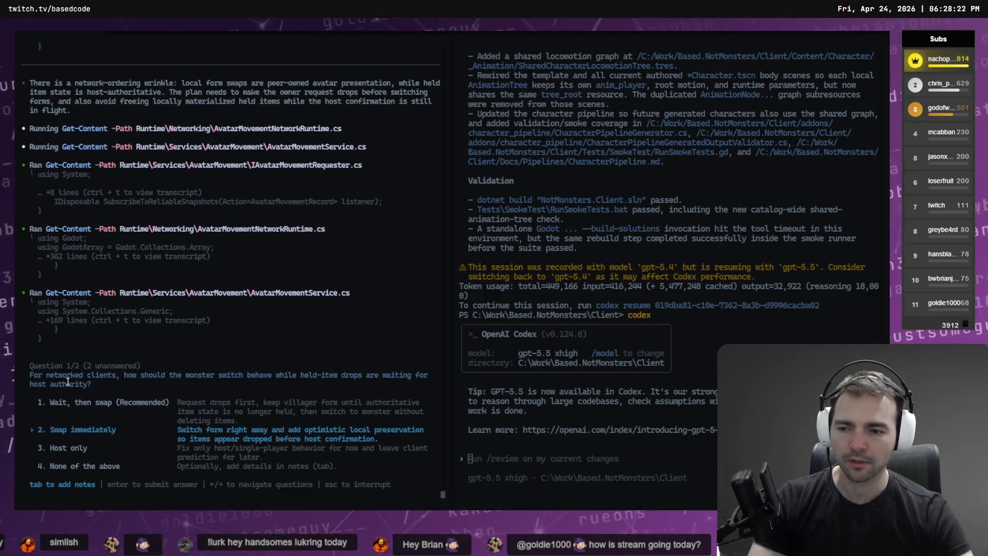
key("Return")
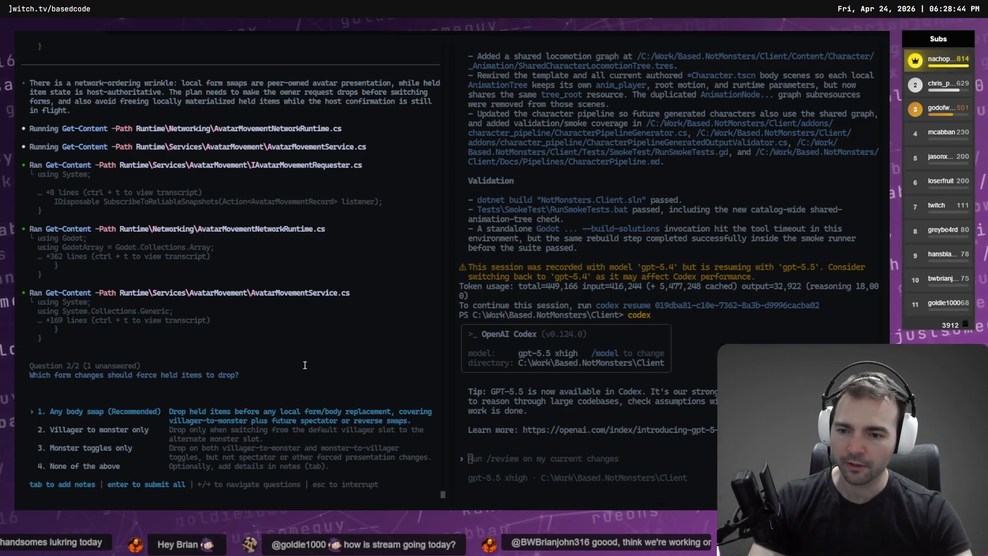
key("Down")
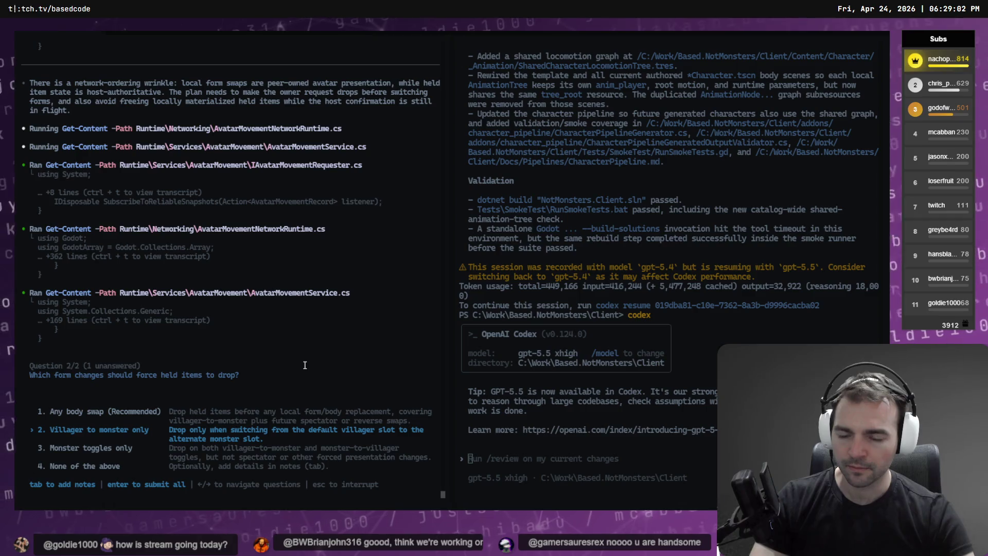
key("Down")
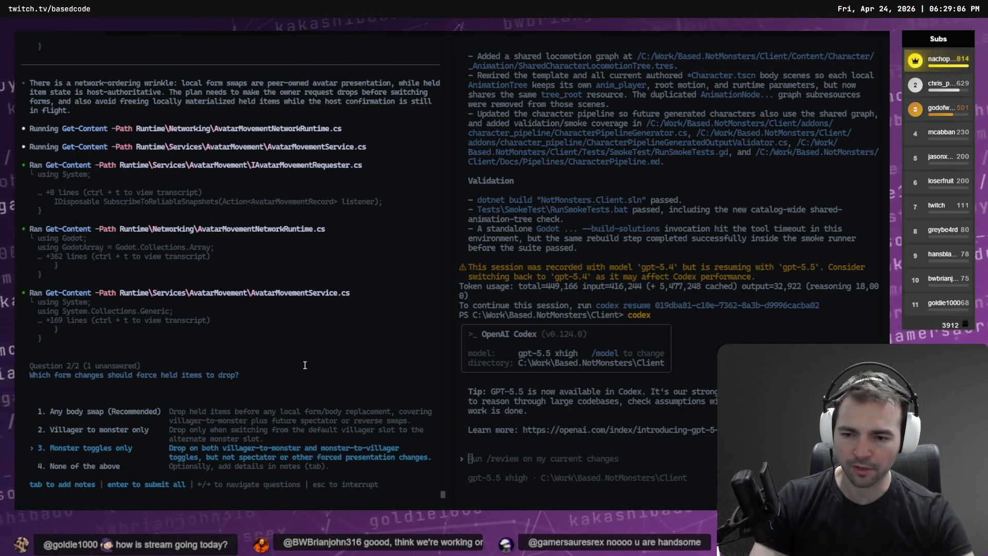
key("Down")
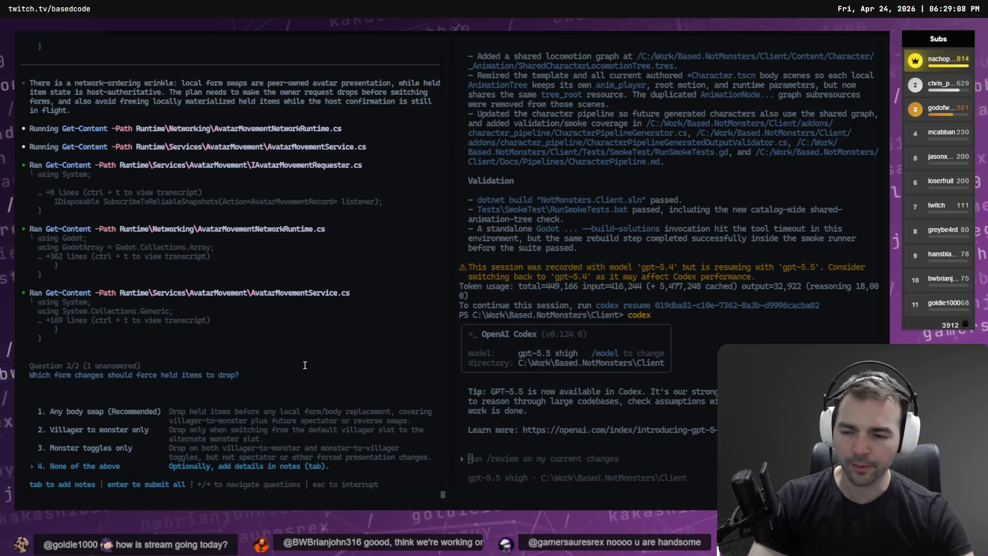
key("Tab")
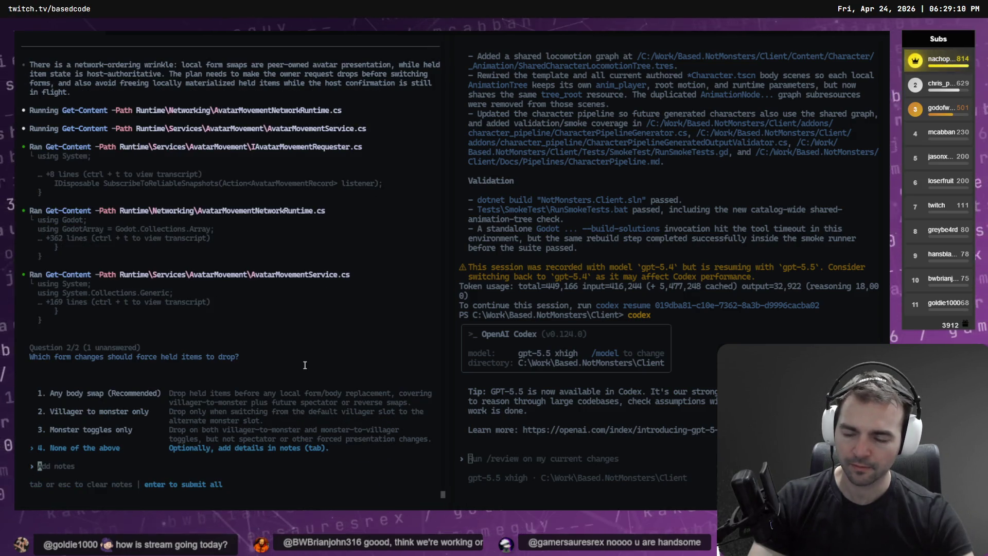
- Dictate the note: villagers becoming monsters drop held items, and transitions work without a drop
key("super+h")
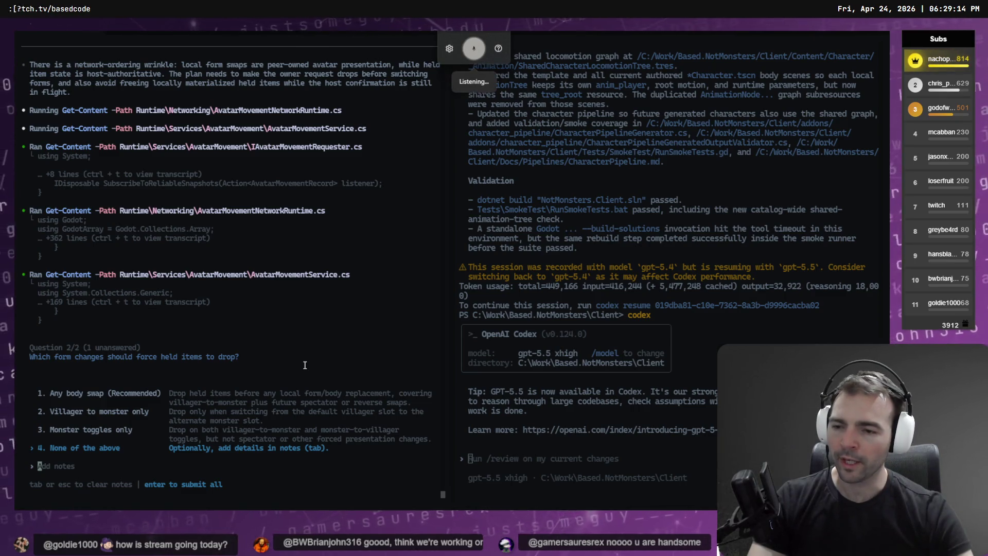
type("whena villager becomes a monster they should")
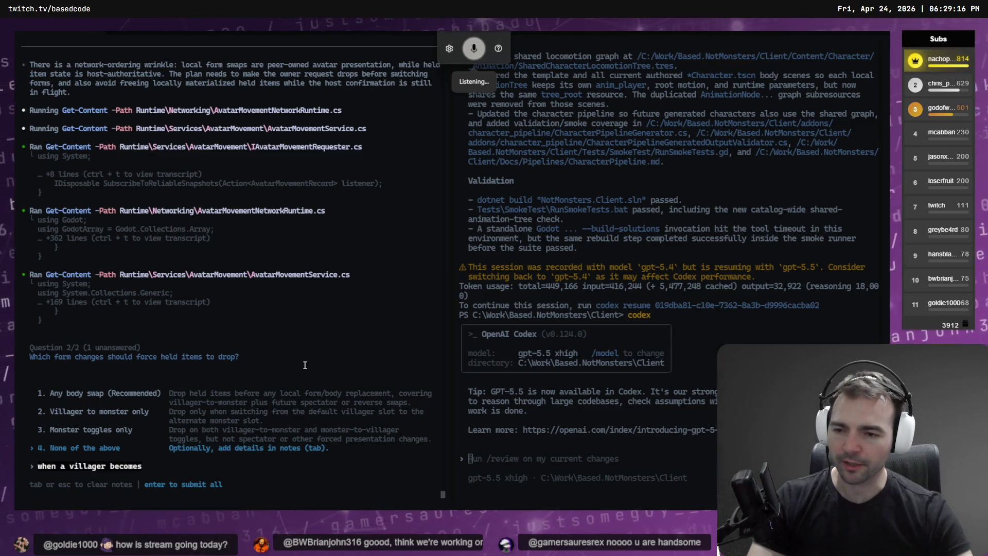
type(" drop the held items.")
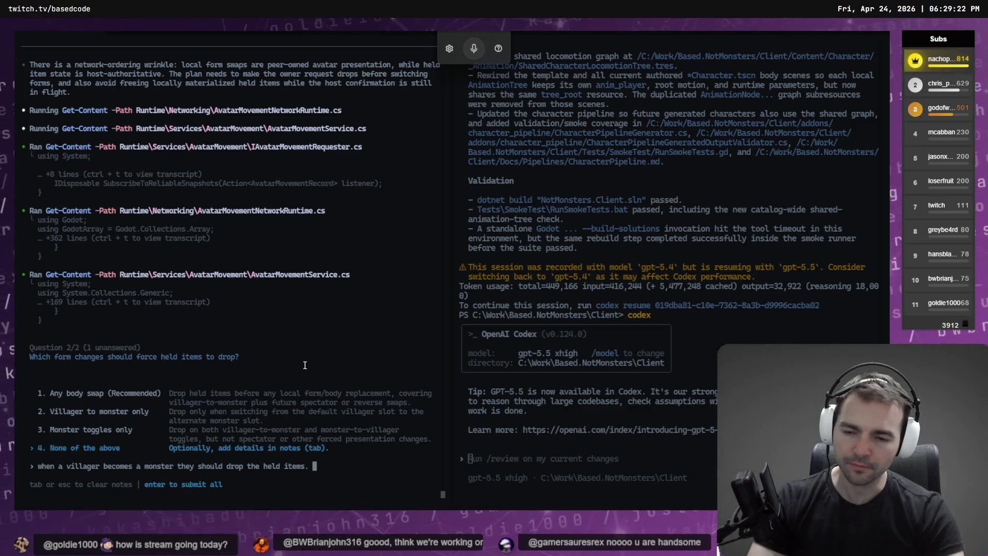
key("super+h")
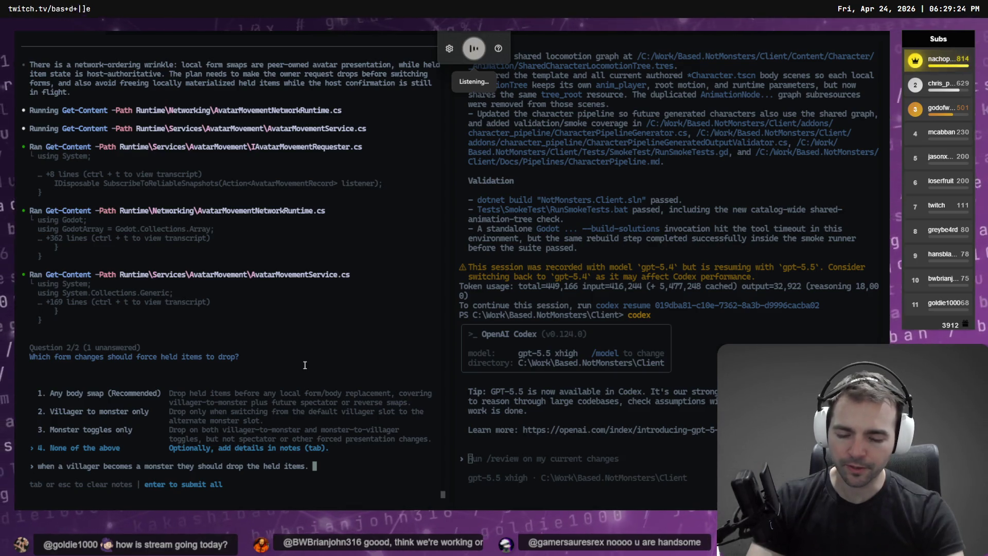
type("we should code this so that the transition works even without a drop")
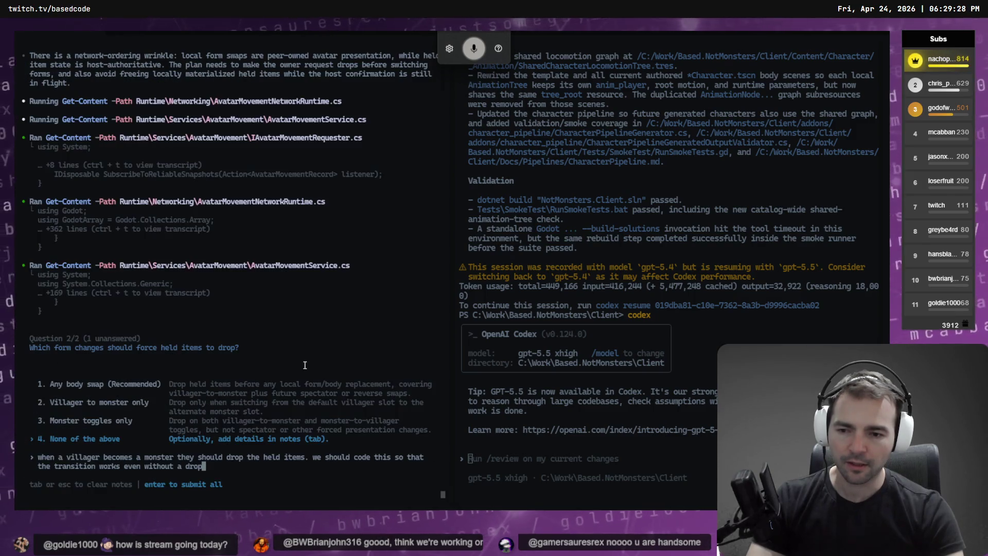
type(". ")
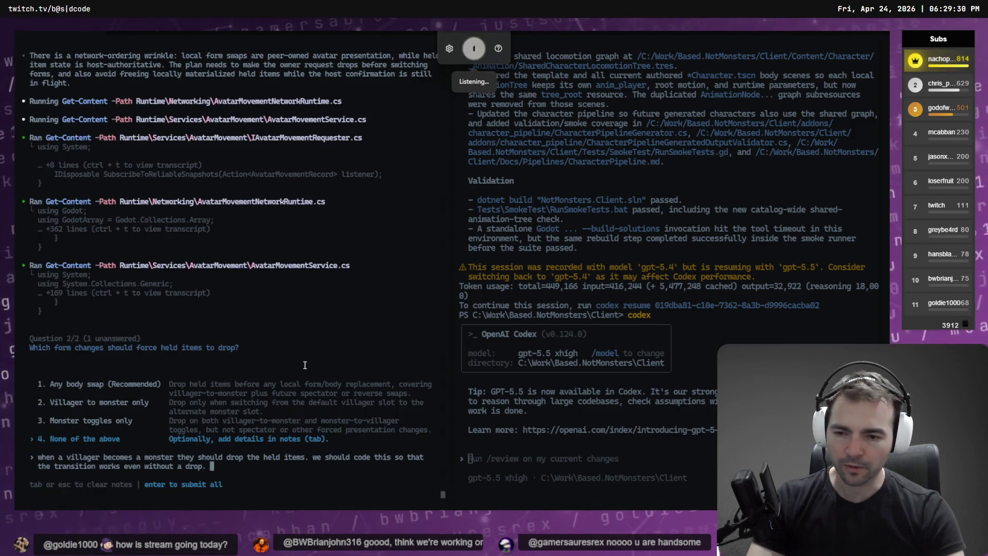
type("by default a transition should preserve the")
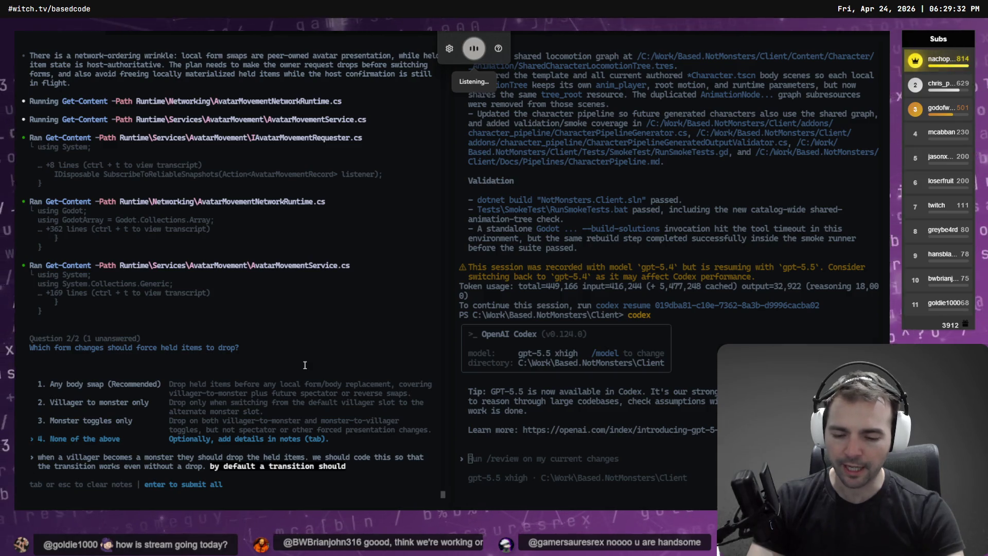
type(" items held. ")
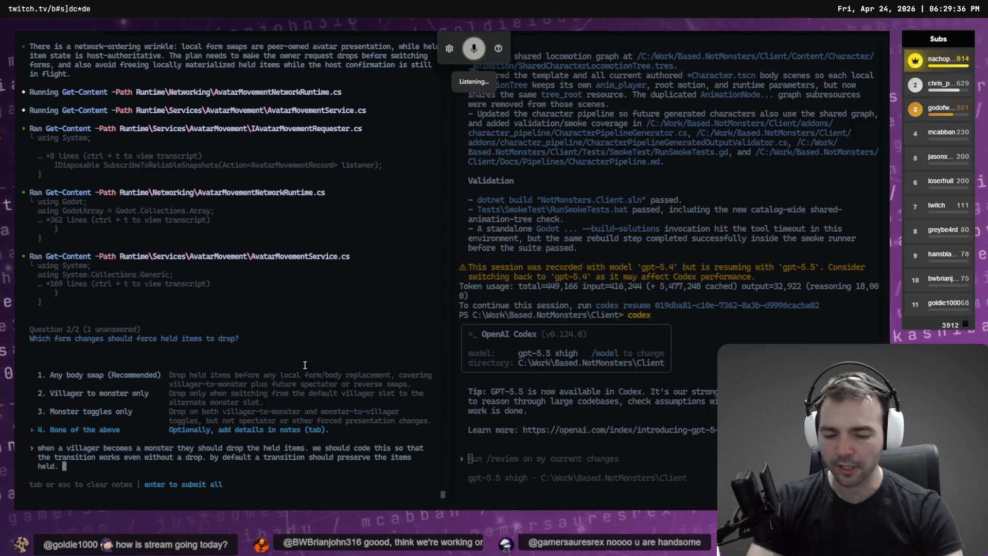
type("an additional instruction should also")
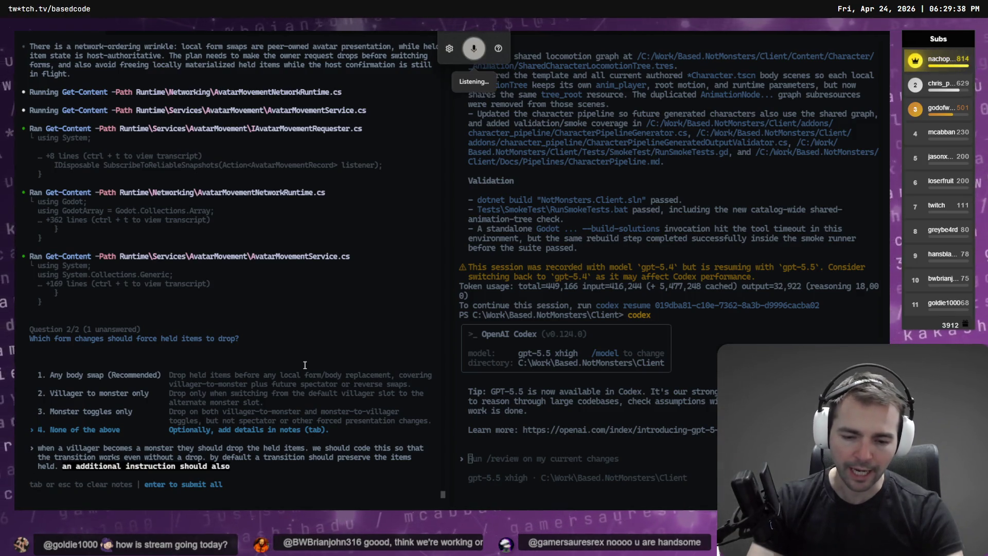
type(" apply if a transition")
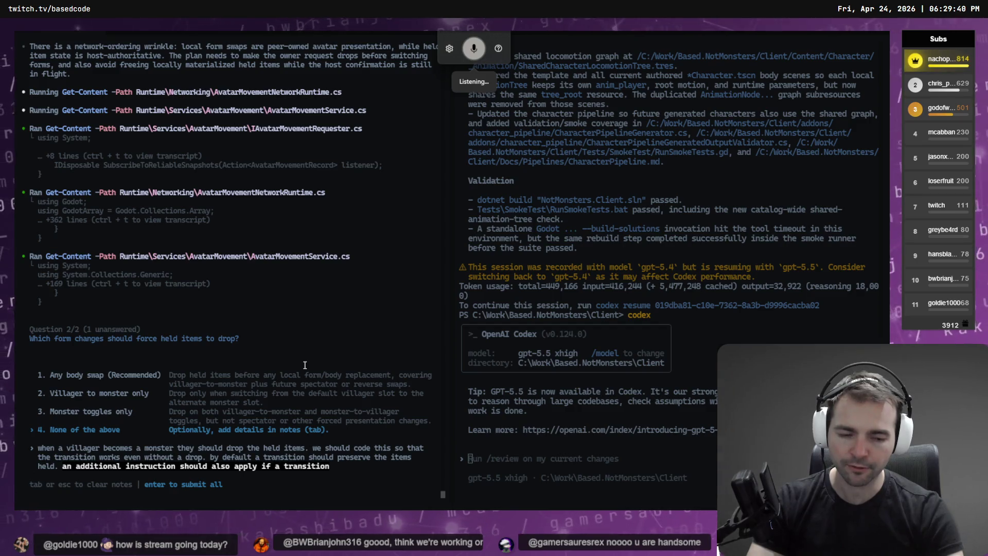
type(" from monster is detected")
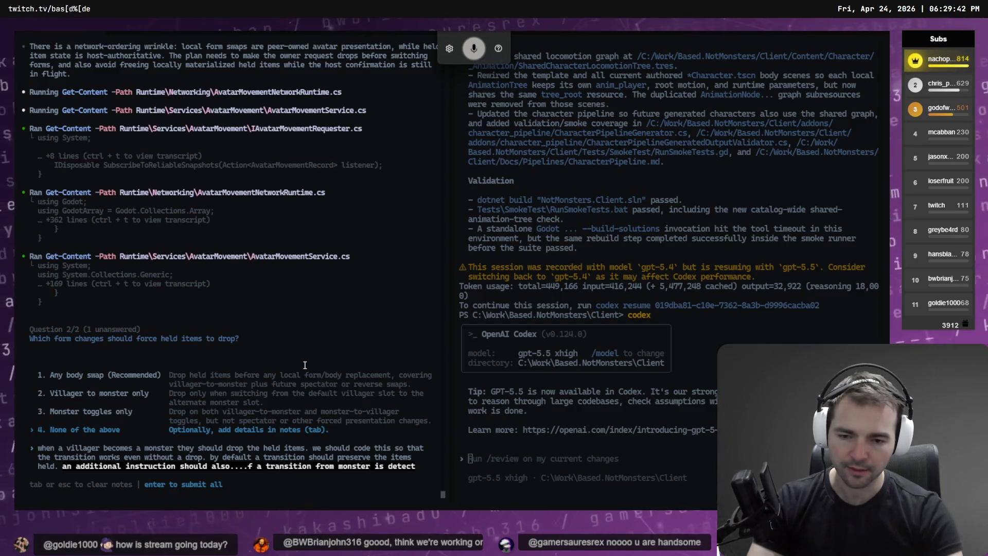
key("ctrl+BackSpace")
key("ctrl+BackSpace")
key("ctrl+BackSpace")
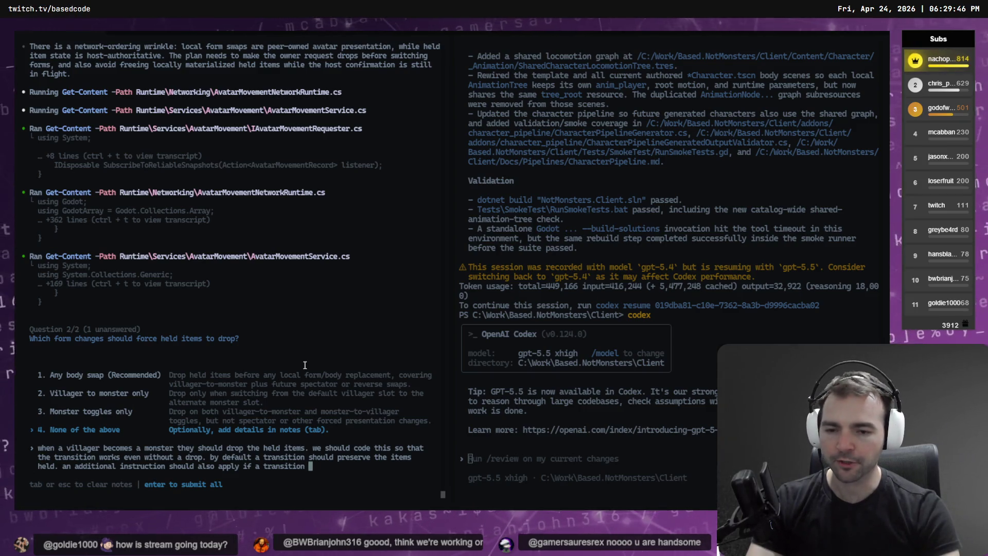
key("super+h")
type("two monster from villager is detected")
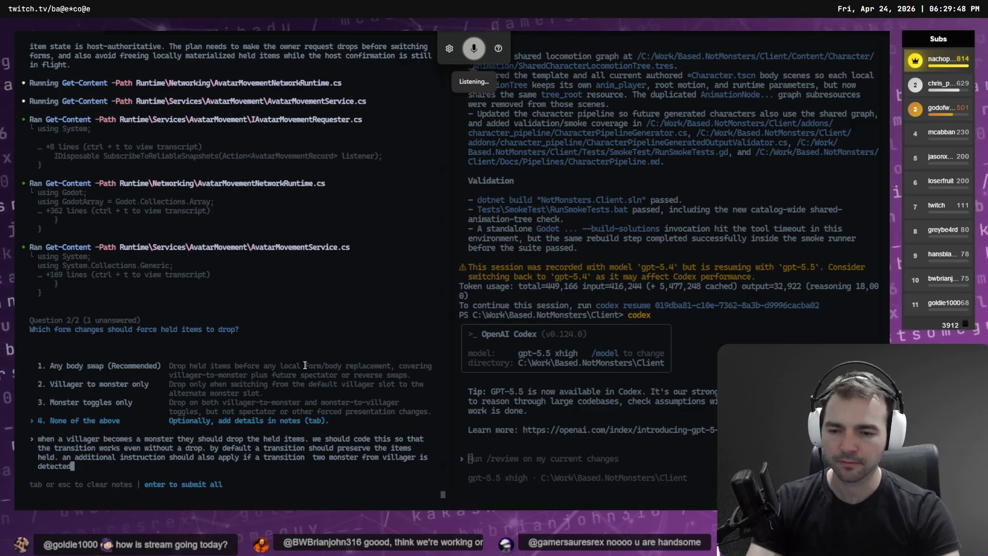
- Correct the wording to 'from villager to monster is detected' and end the note with a period
key("ctrl+Left")
key("ctrl+Left")
key("ctrl+Left")
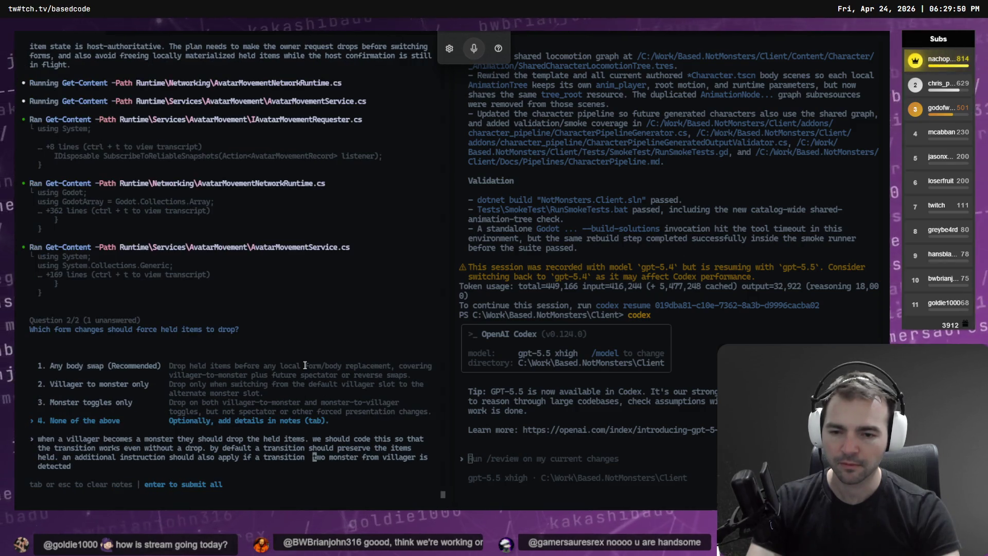
key("ctrl+Delete")
key("ctrl+Delete")
key("BackSpace")
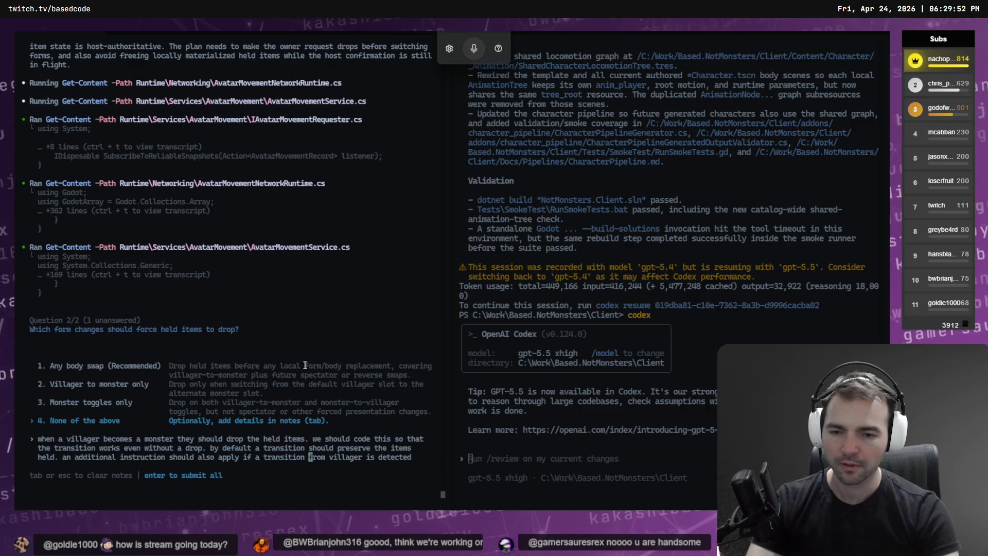
key("Left")
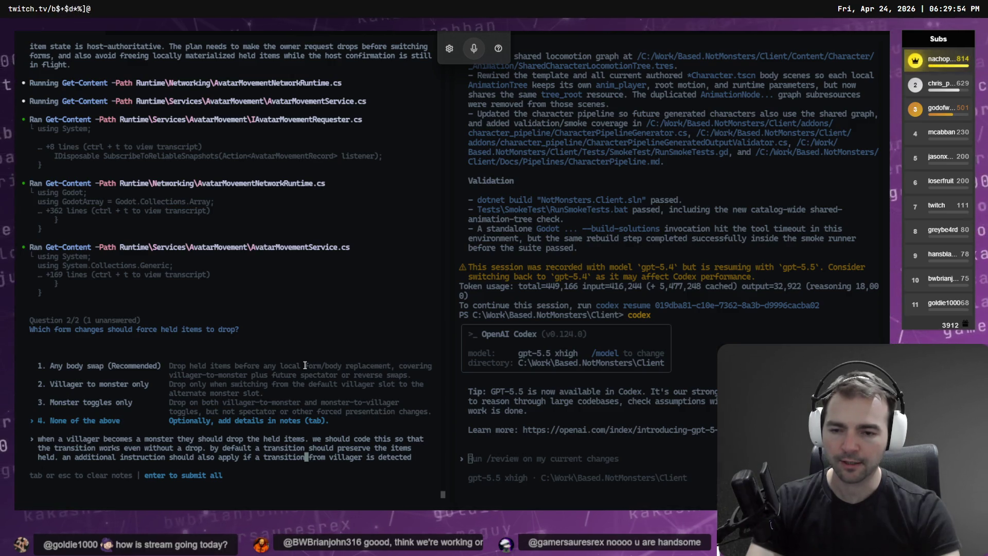
type("to monste")
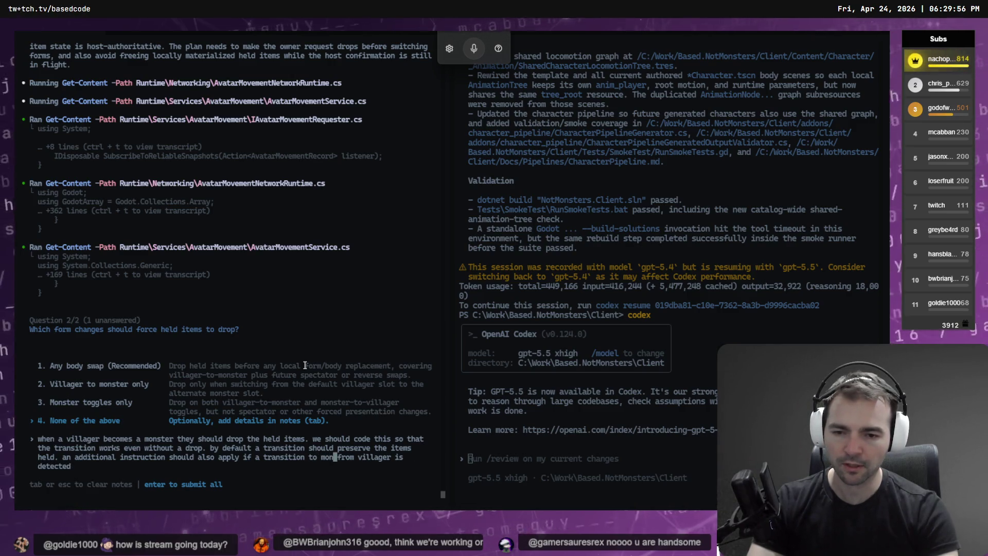
type("r")
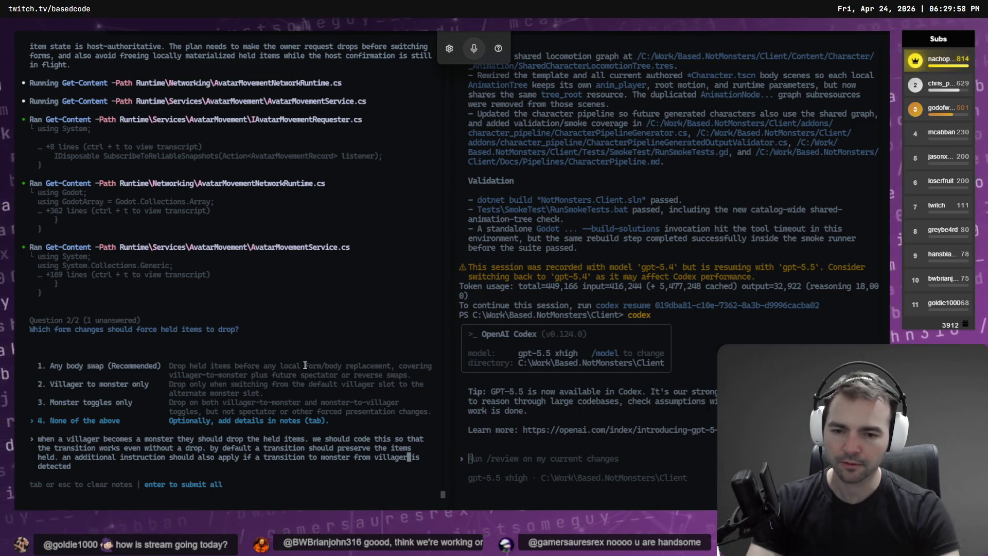
key("ctrl+Left")
key("ctrl+Left")
key("ctrl+Left")
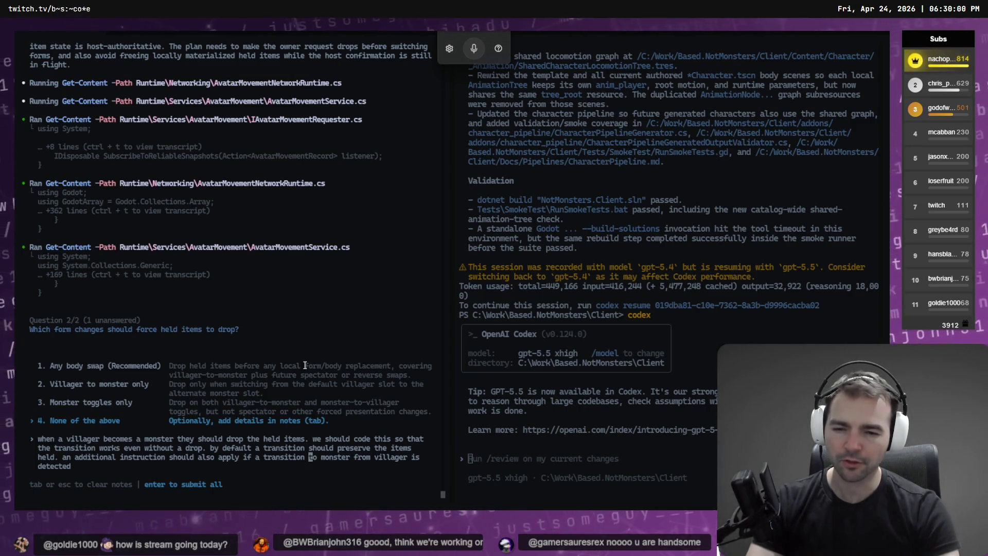
key("ctrl+Delete")
key("ctrl+Delete")
key("ctrl+Delete")
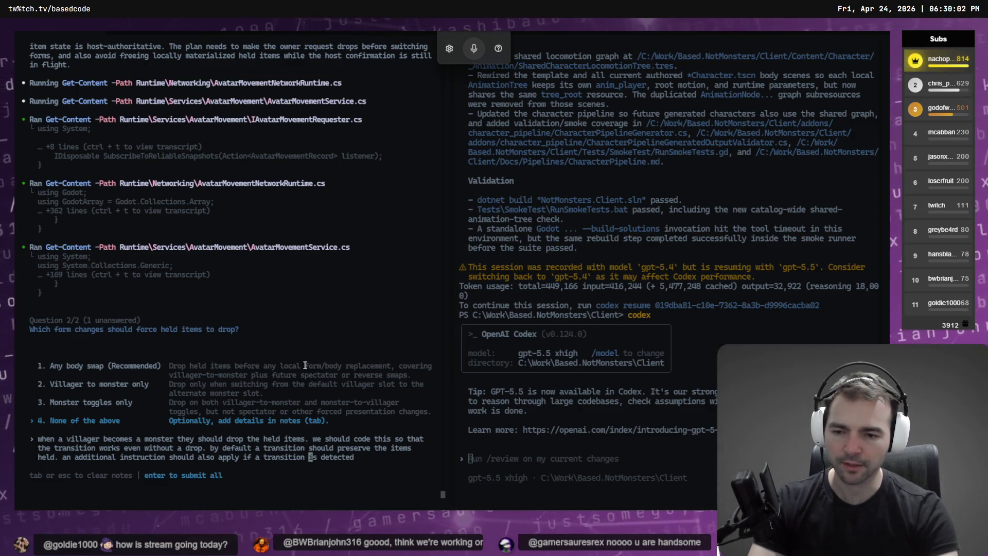
type("from villager ")
type("to monser")
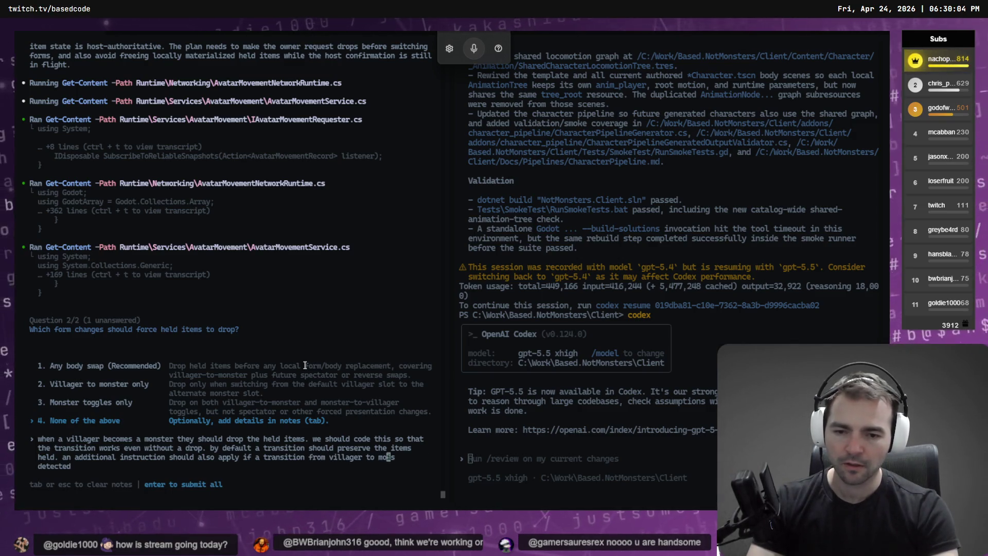
key("BackSpace")
key("BackSpace")
key("BackSpace")
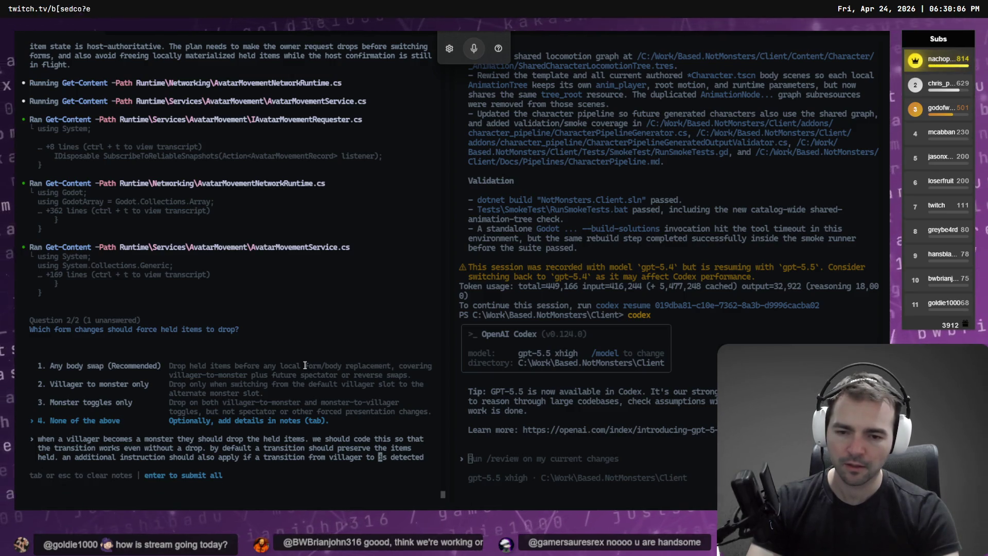
type("monster")
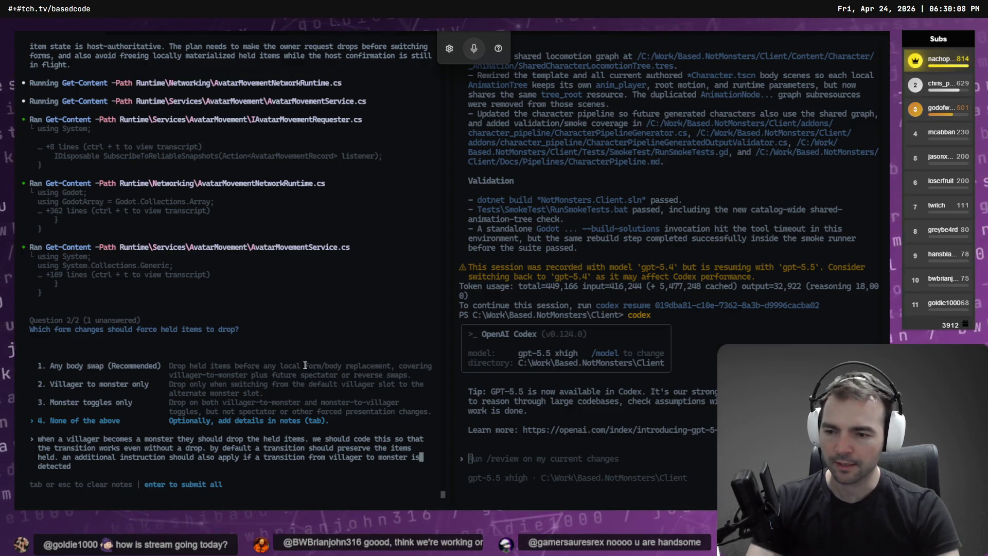
key("End")
type("./")
key("BackSpace")
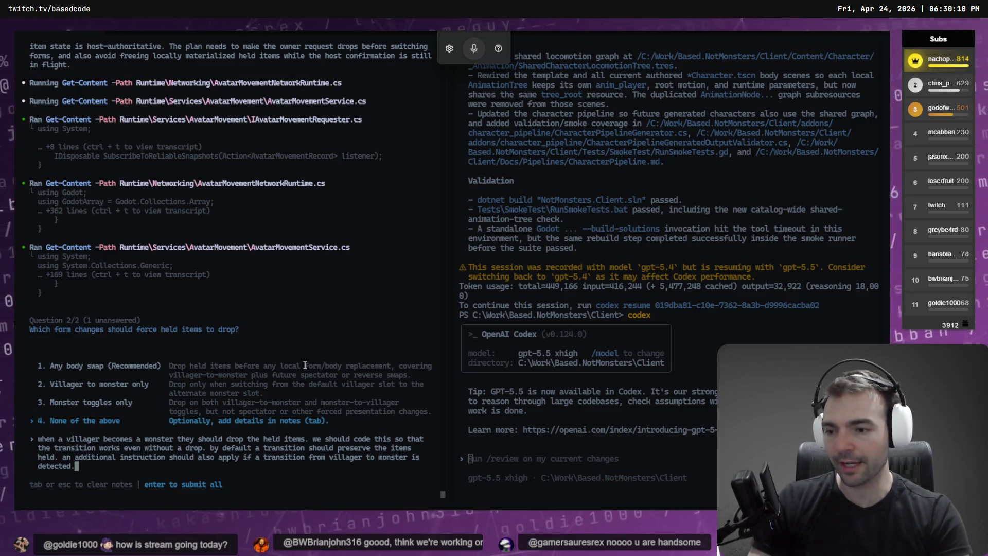
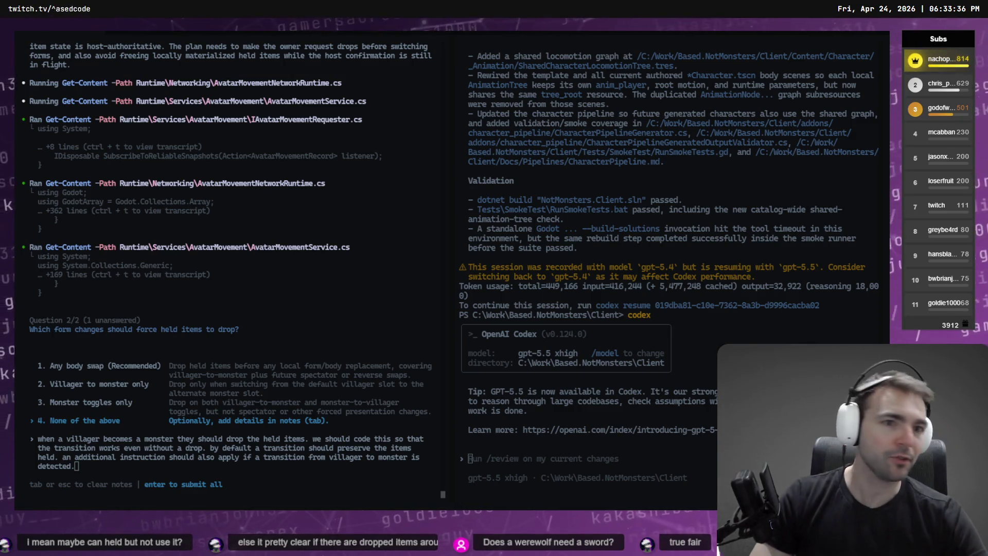
- Run the game from Godot to test the held-item changes, stop it, and view Fork's unstaged changes
key("alt+Tab")
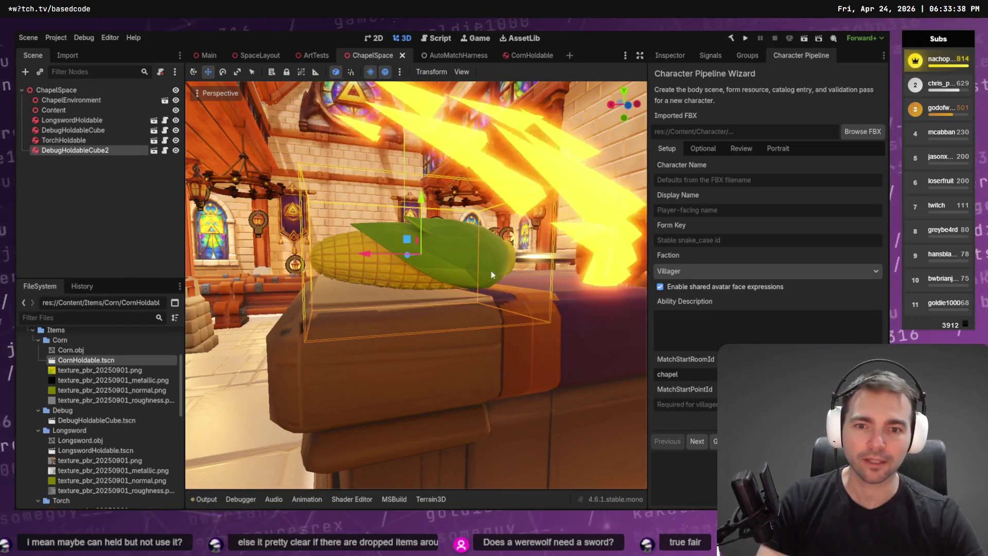
key("F5")
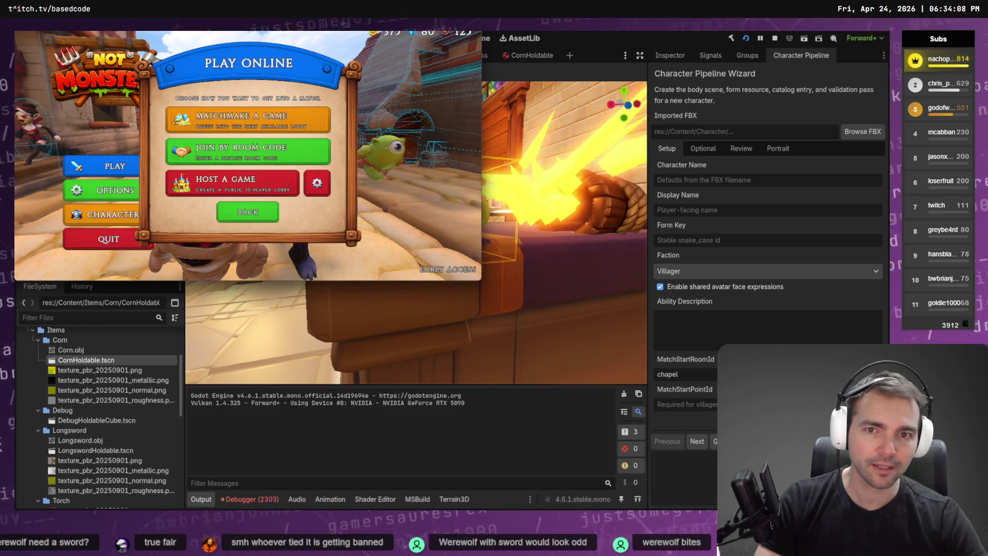
key("alt+Tab")
key("F8")
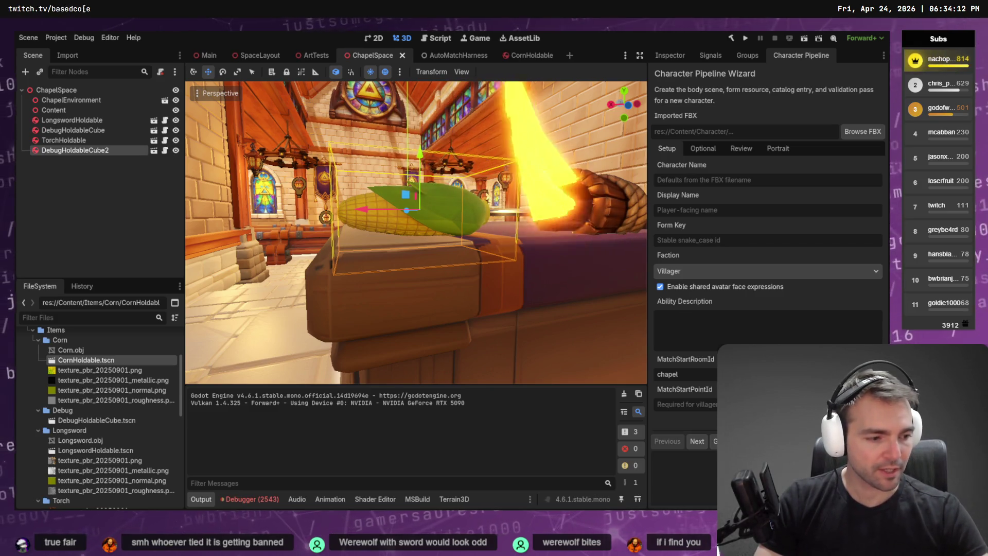
key("alt+Tab")
scroll(283, 126, "down", 1)
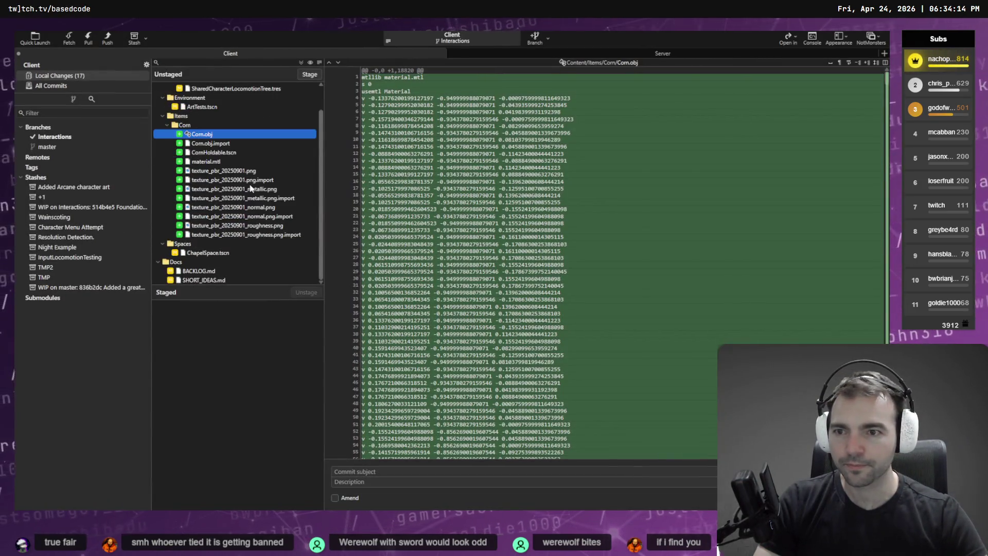
- Inspect the ChapelSpace.tscn, ArtTests.tscn and SharedCharacterLocomotionTree.tres diffs, then return to Codex
left_click(208, 255)
scroll(231, 253, "up", 1)
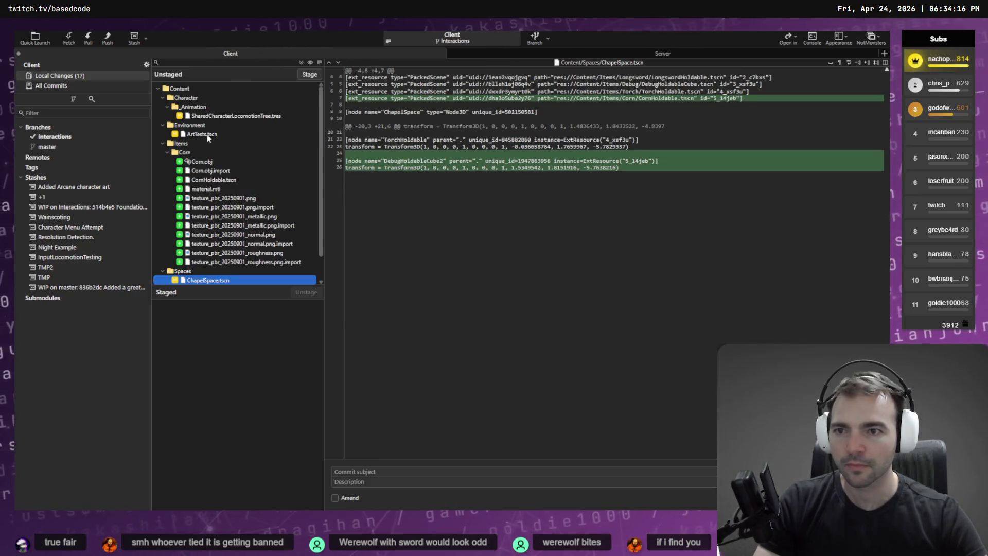
left_click(214, 134)
left_click(224, 117)
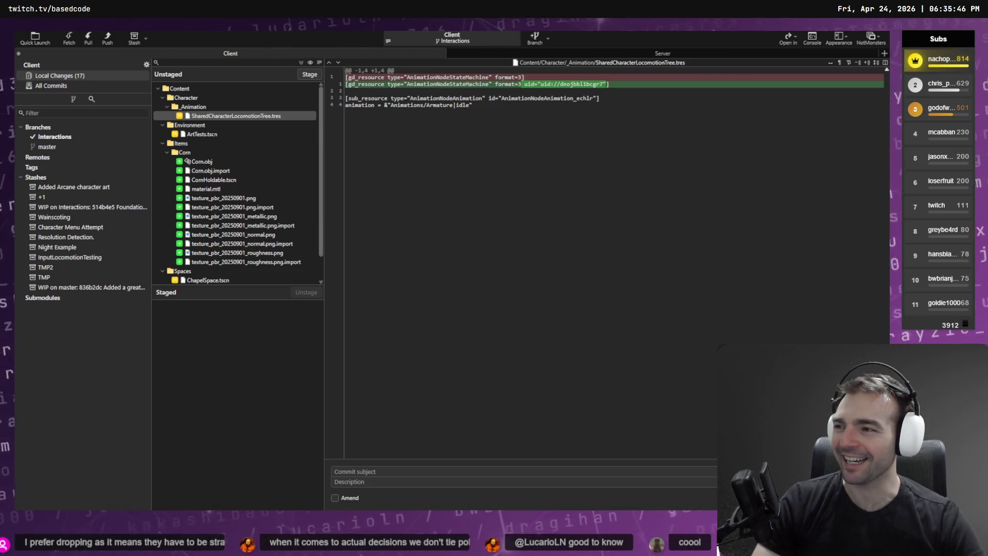
scroll(252, 262, "down", 1)
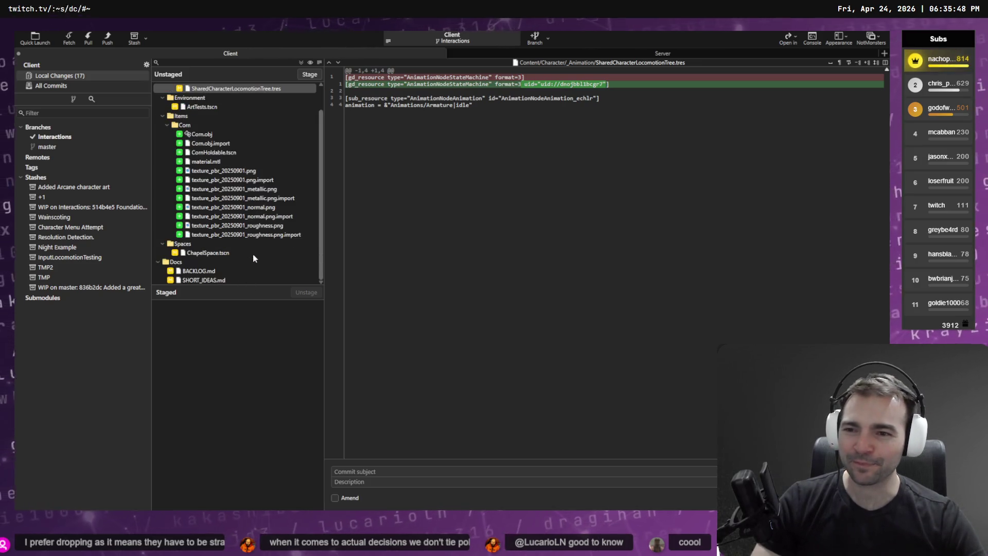
left_click(232, 254)
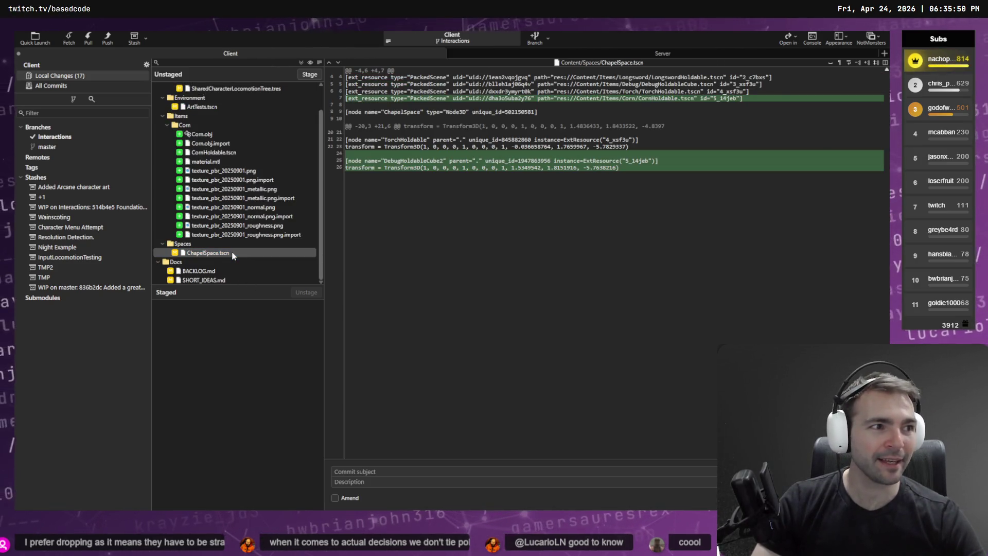
key("alt+Tab")
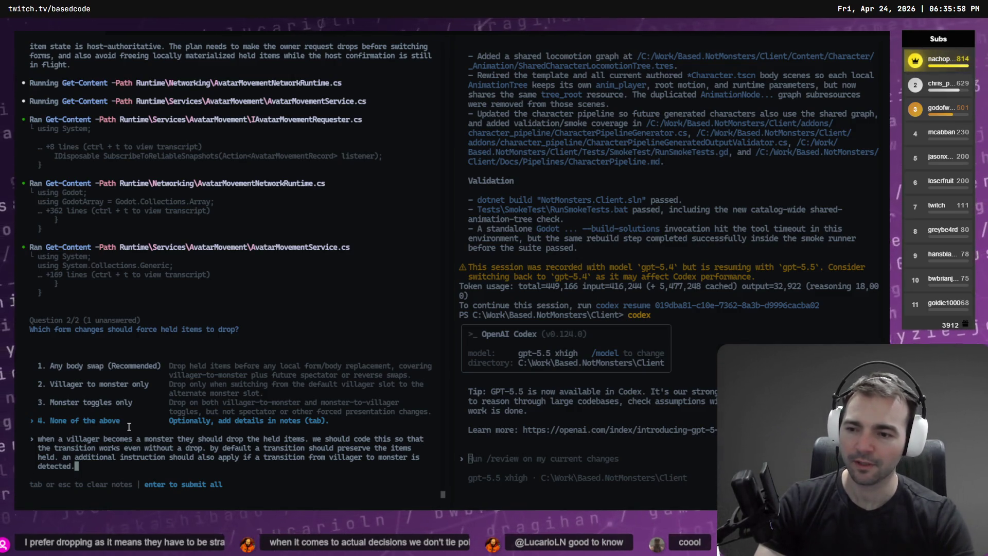
- Extend the note to end with ', and items are held.' and submit both answers
key("BackSpace")
type(", ")
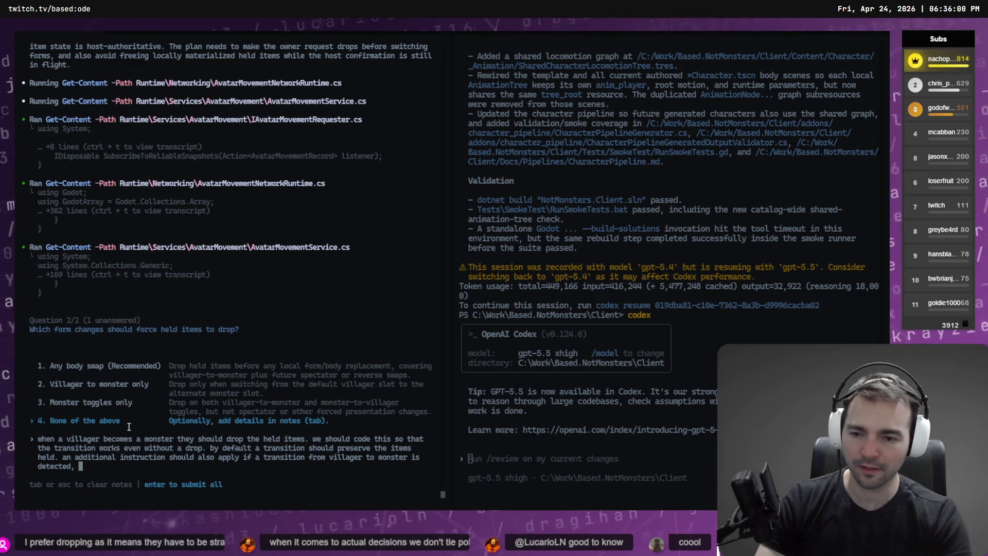
type("and items are held.")
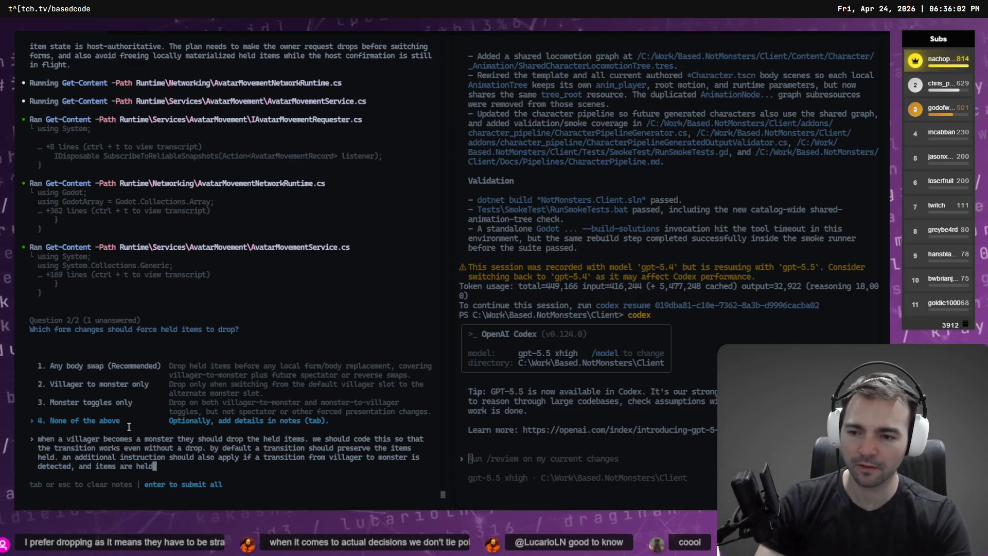
key("Return")
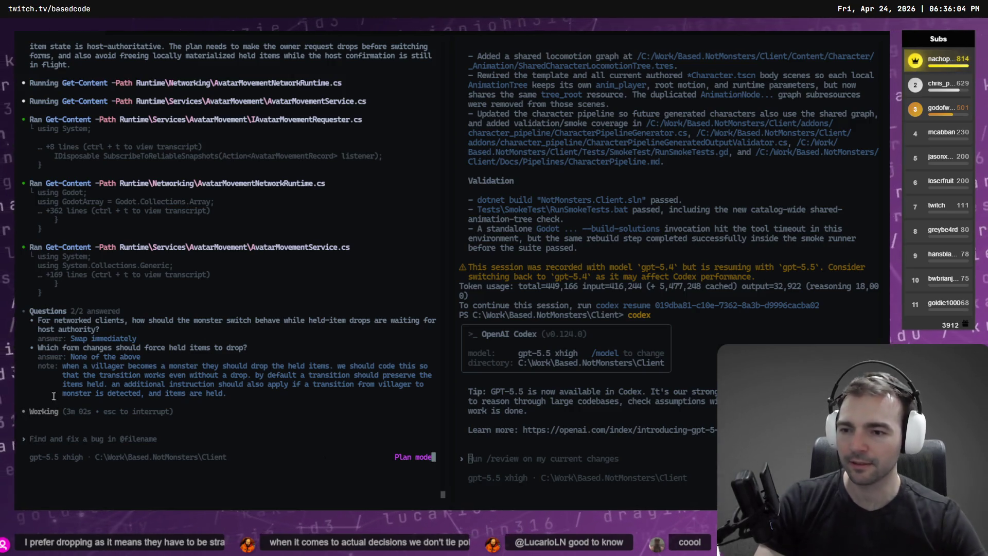
key("alt+Tab")
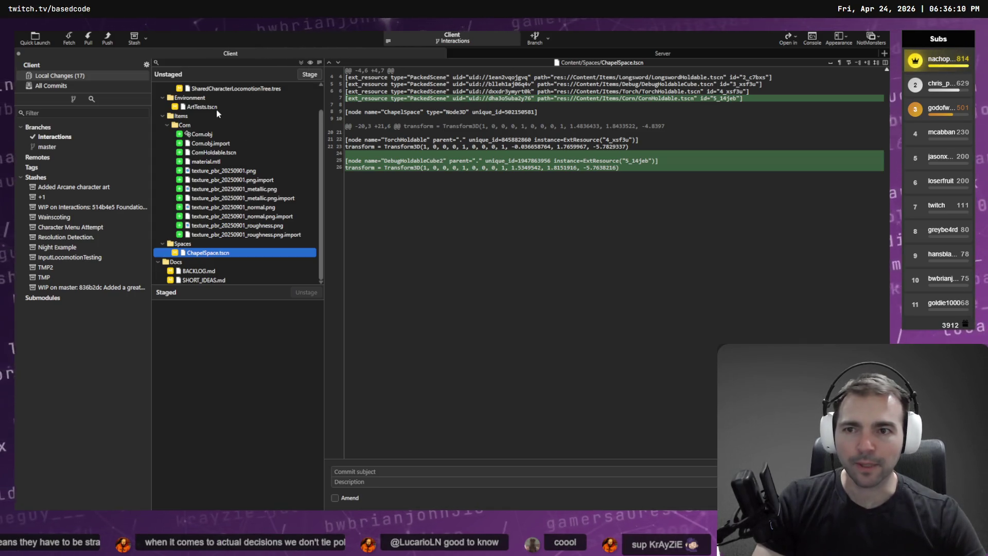
- Clear the old debugger errors, rerun the game from the Main scene, stop it, and review the new errors
key("alt+Tab")
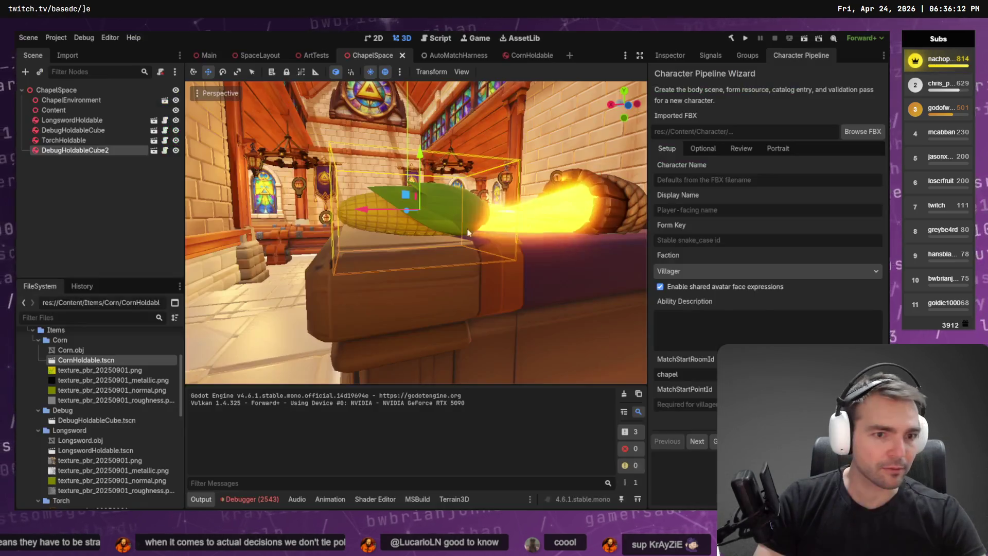
left_click(206, 55)
left_click(247, 500)
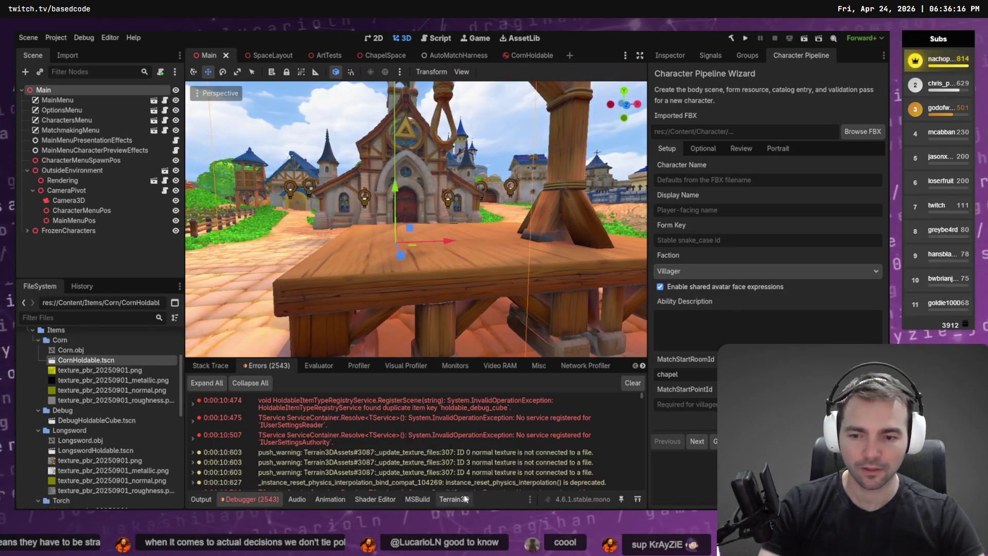
left_click(633, 383)
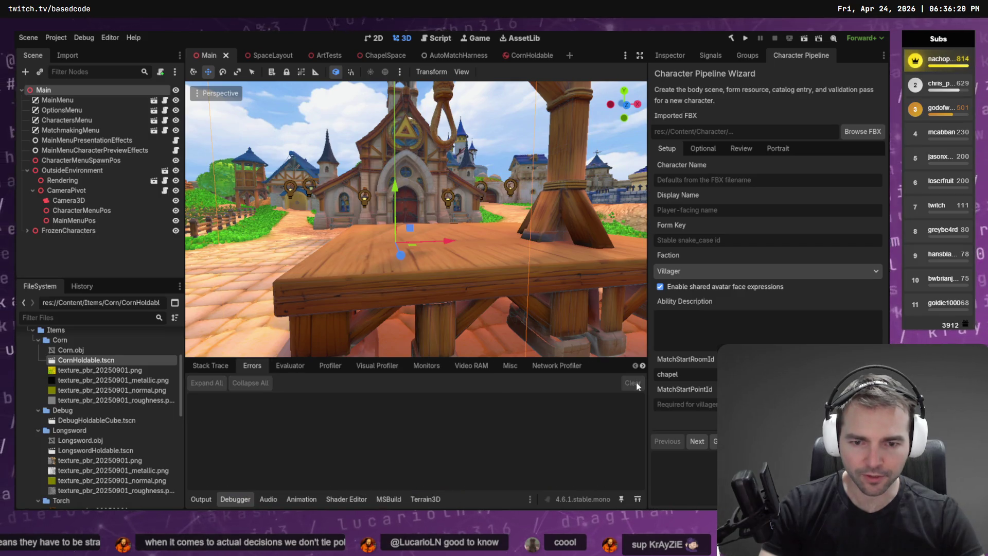
key("F5")
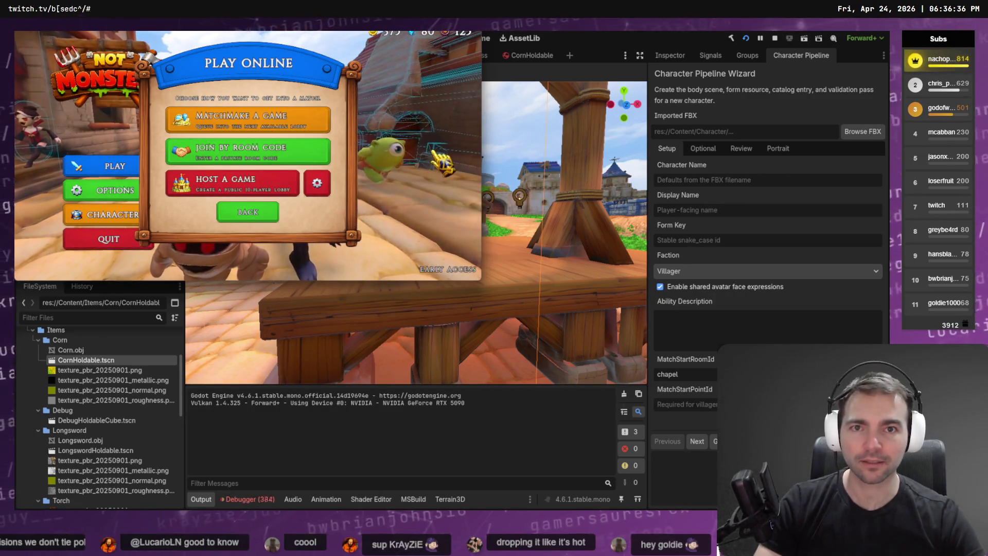
key("F8")
left_click(250, 499)
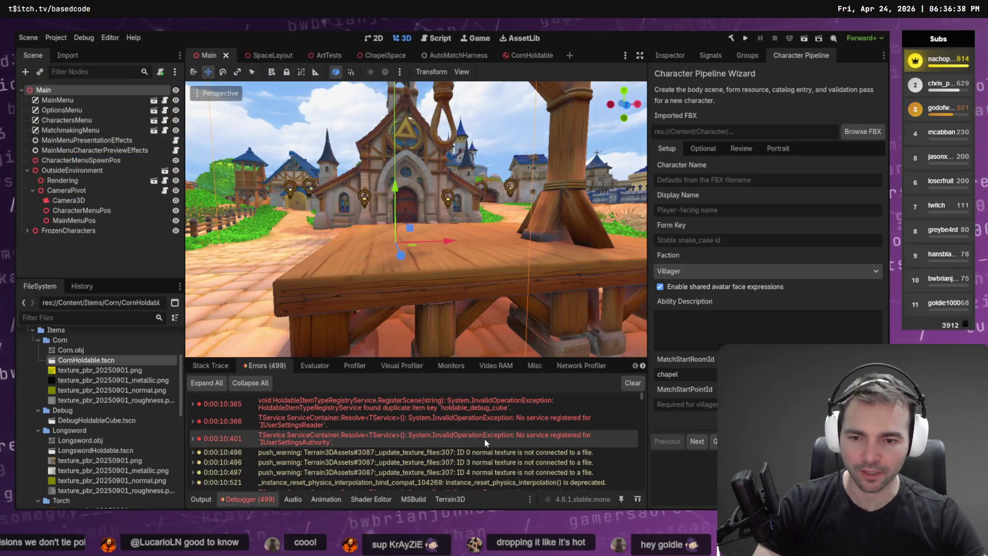
- Trace the duplicate item key error to the CornHoldable scene and select its root node
double_click(408, 406)
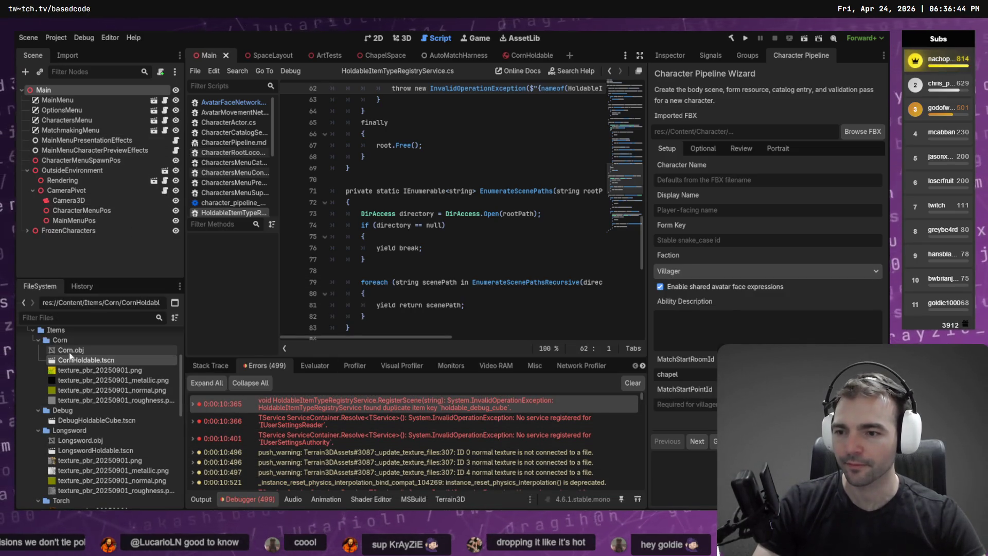
left_click(669, 55)
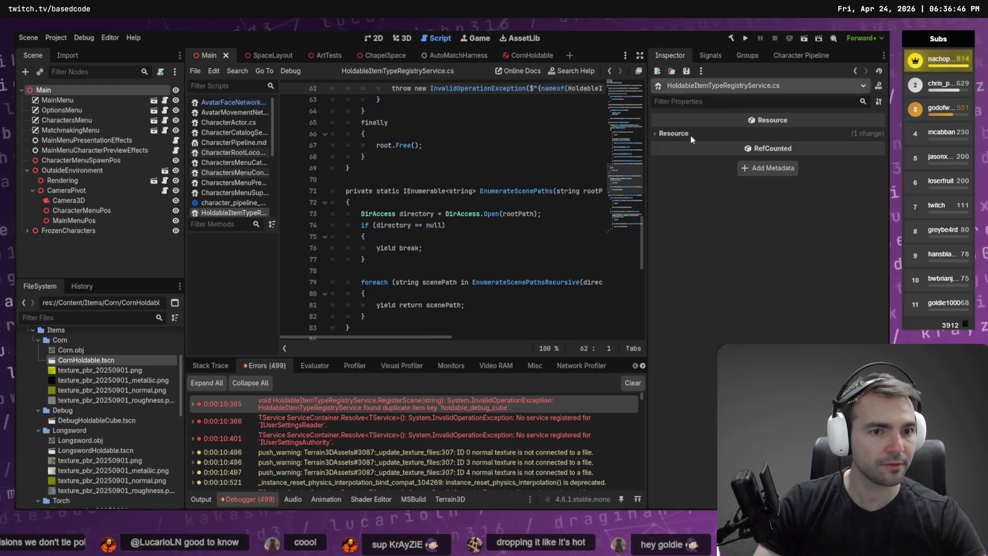
double_click(95, 361)
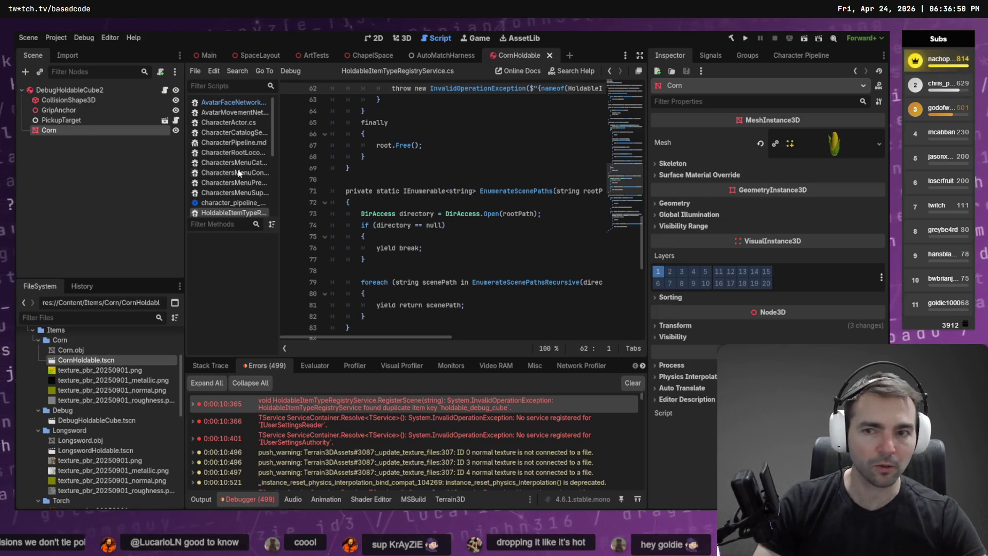
left_click(72, 122)
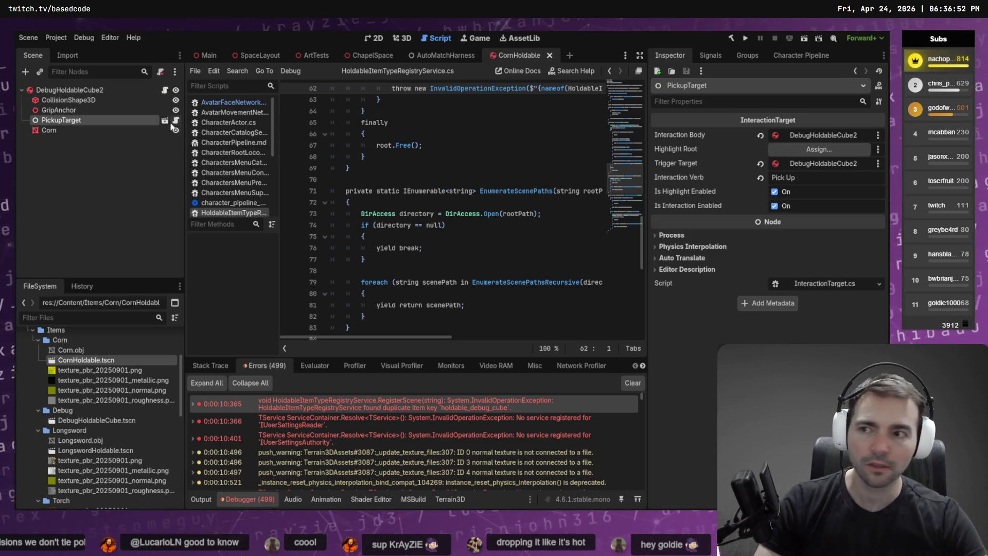
left_click(106, 90)
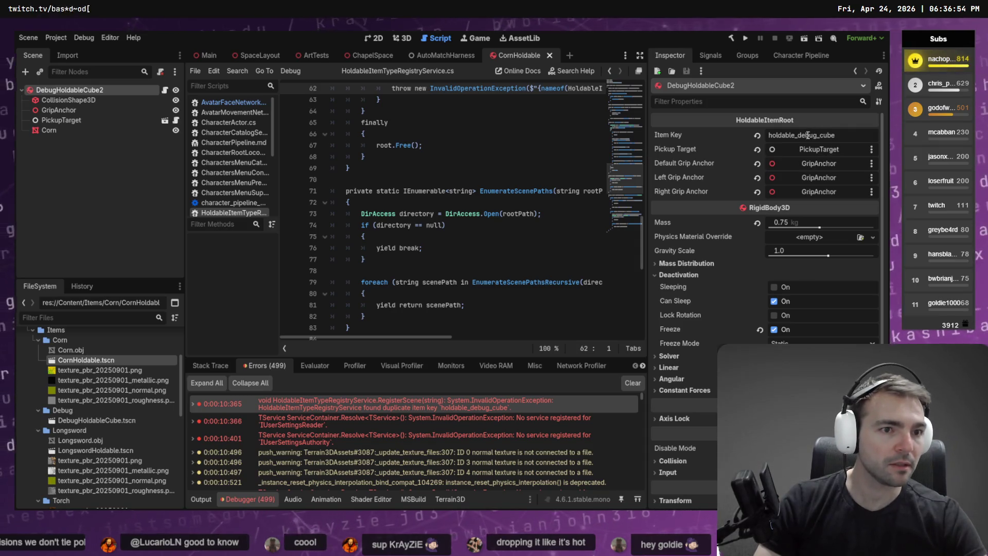
- Change the Item Key to 'holdable_corn', save the CornHoldable scene, and run the game
left_click_drag(796, 137, 835, 136)
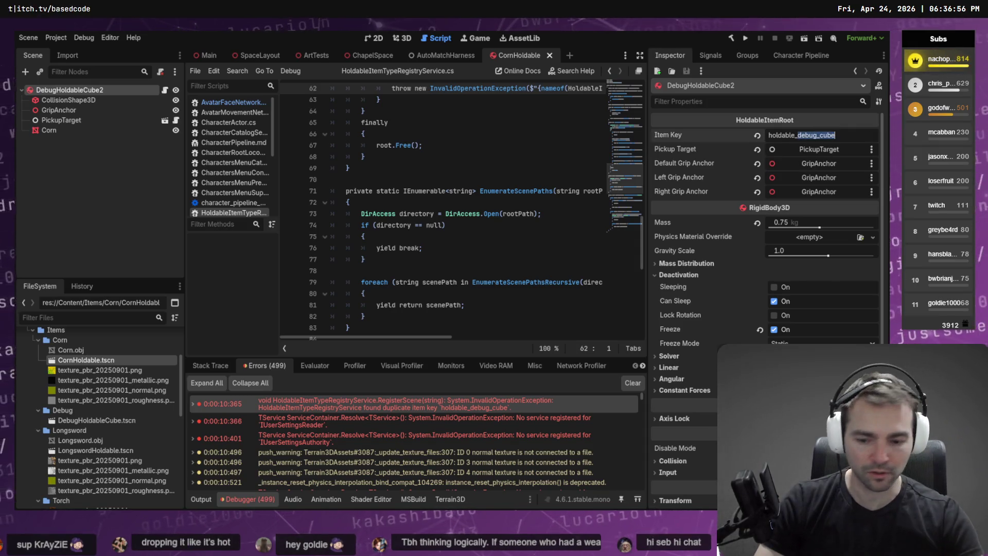
type("corn")
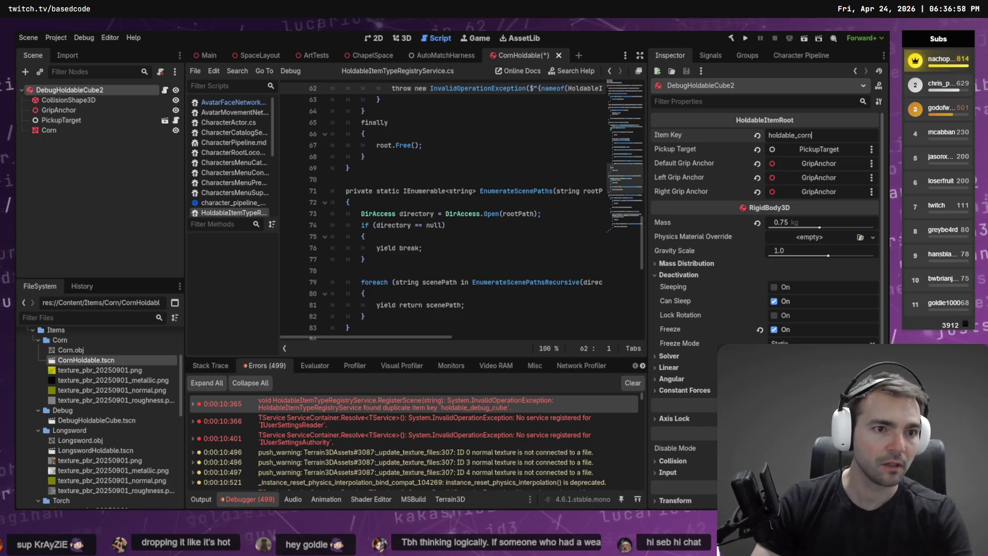
key("Return")
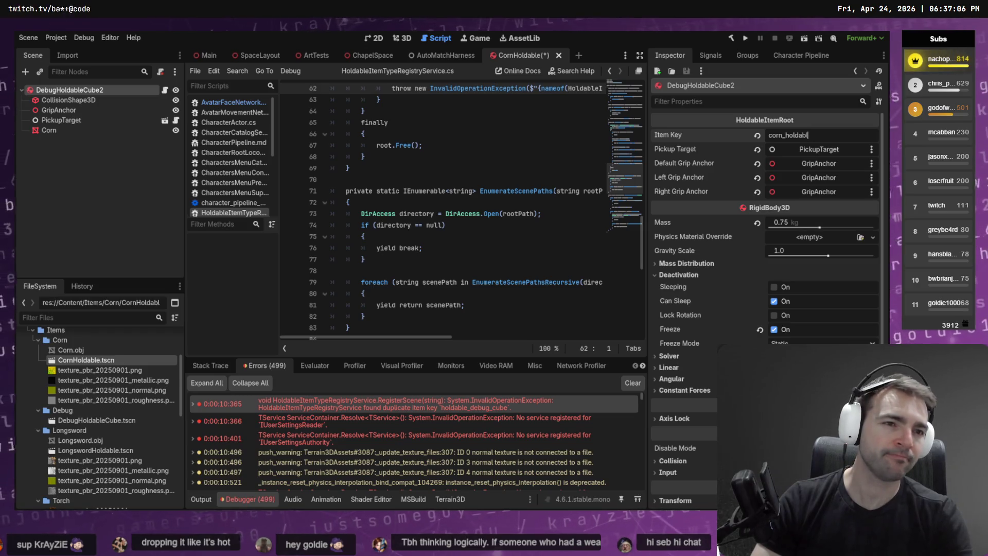
key("BackSpace")
key("BackSpace")
key("BackSpace")
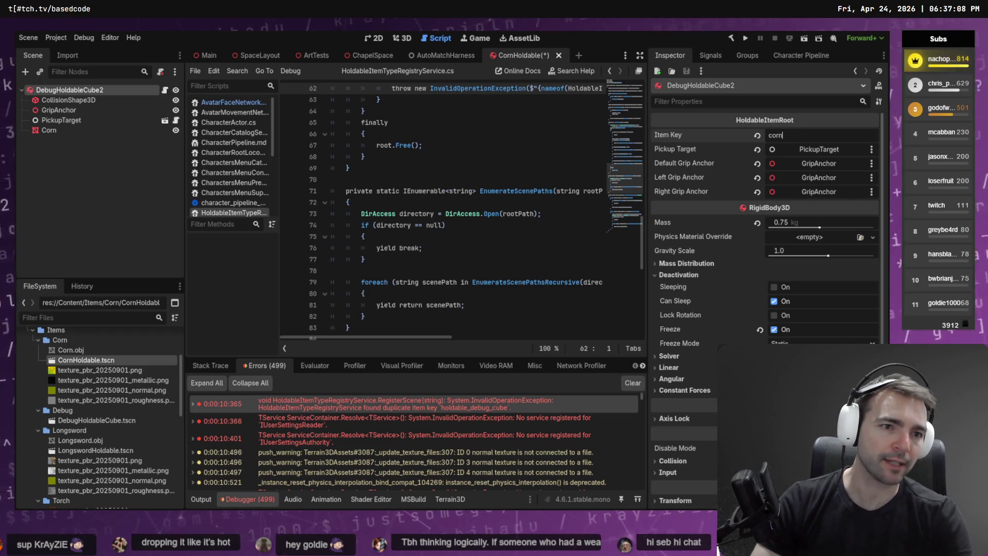
key("ctrl+a")
type("holdable_corn")
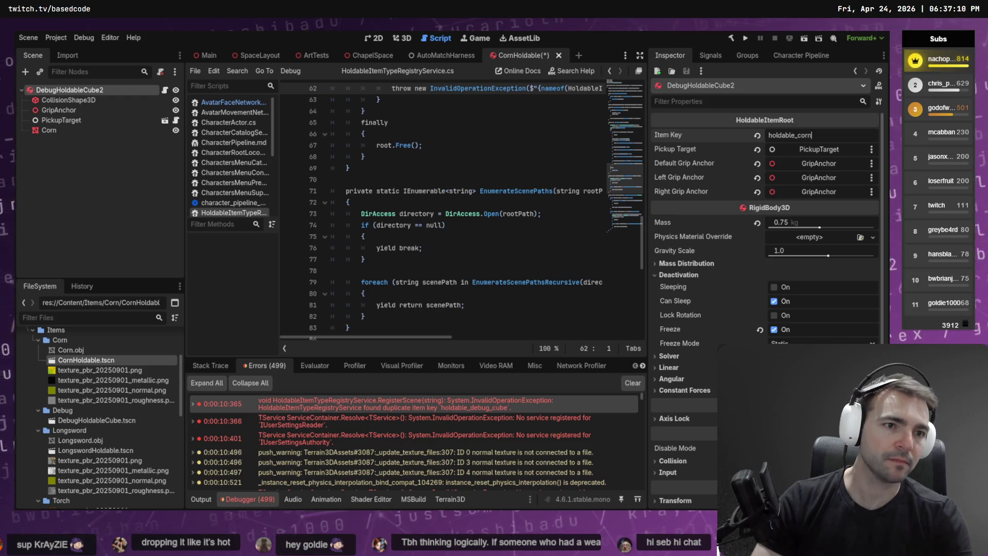
key("ctrl+s")
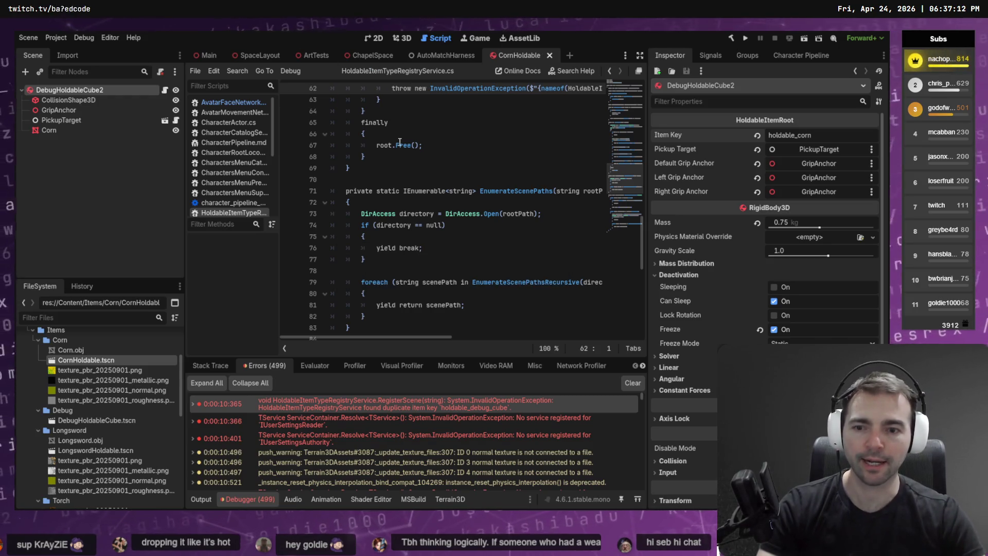
key("F5")
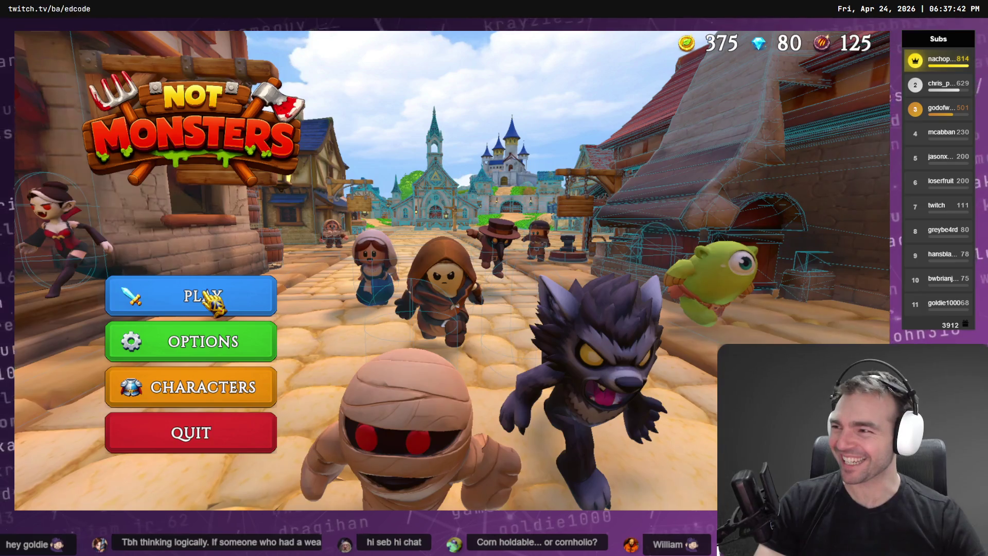
- Host a game and choose Farmer as the villager form
left_click(220, 300)
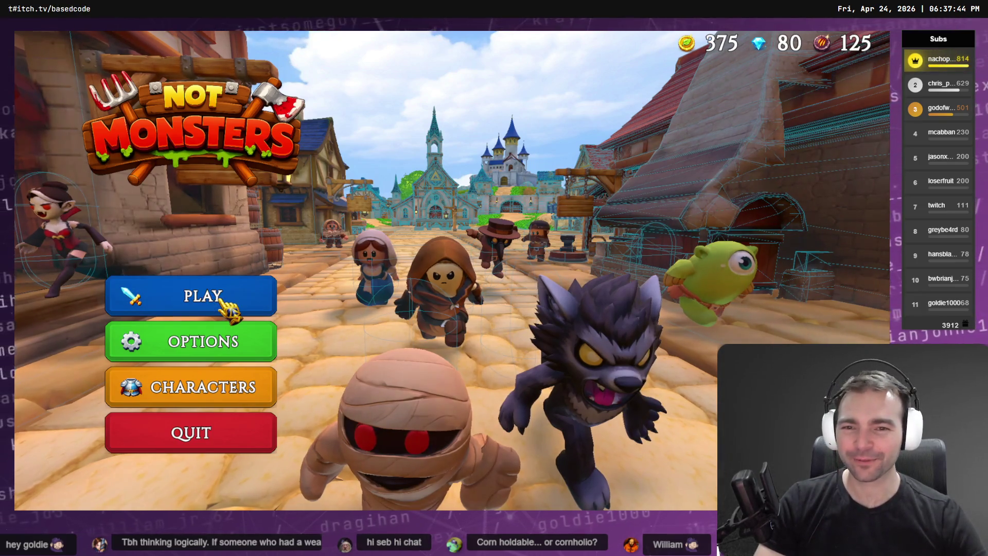
left_click(465, 334)
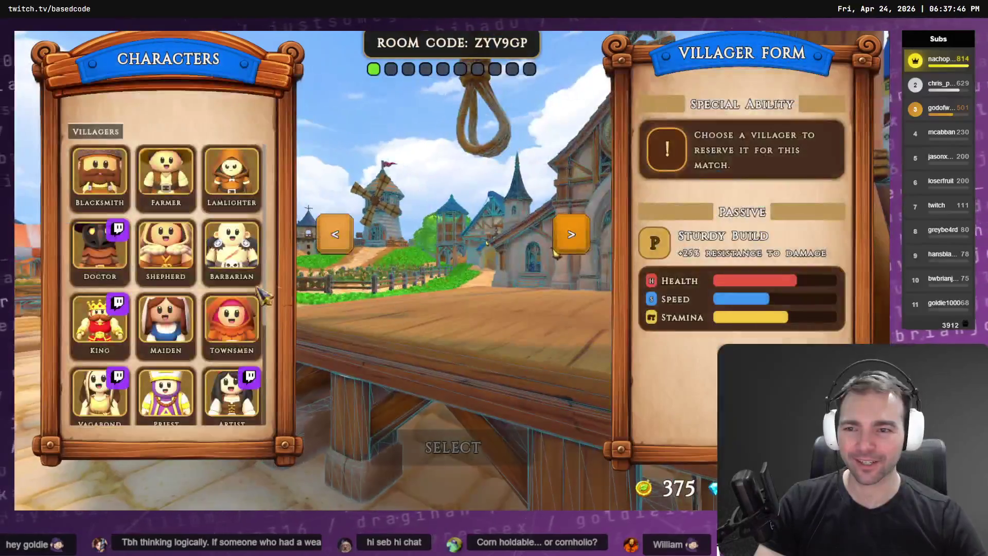
left_click(99, 175)
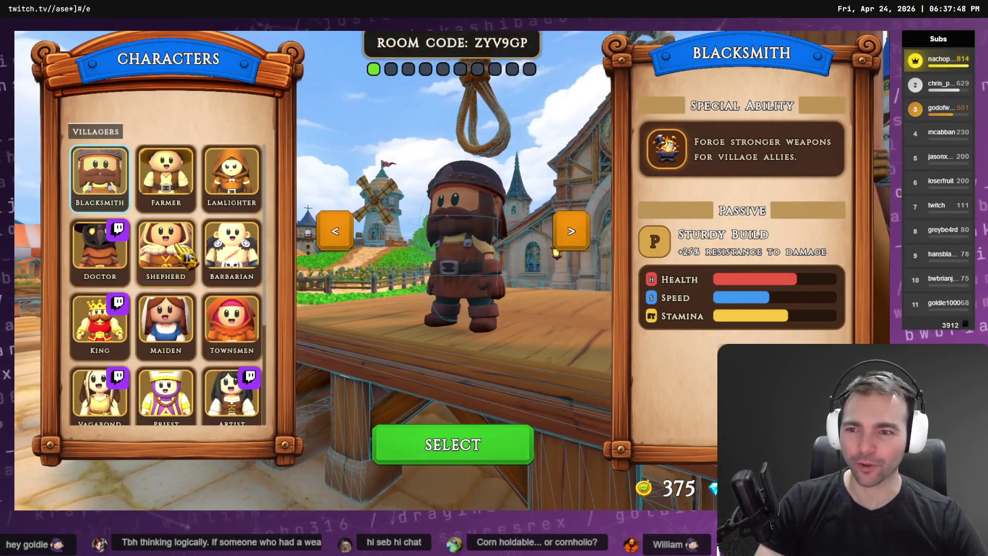
left_click(180, 252)
left_click(166, 175)
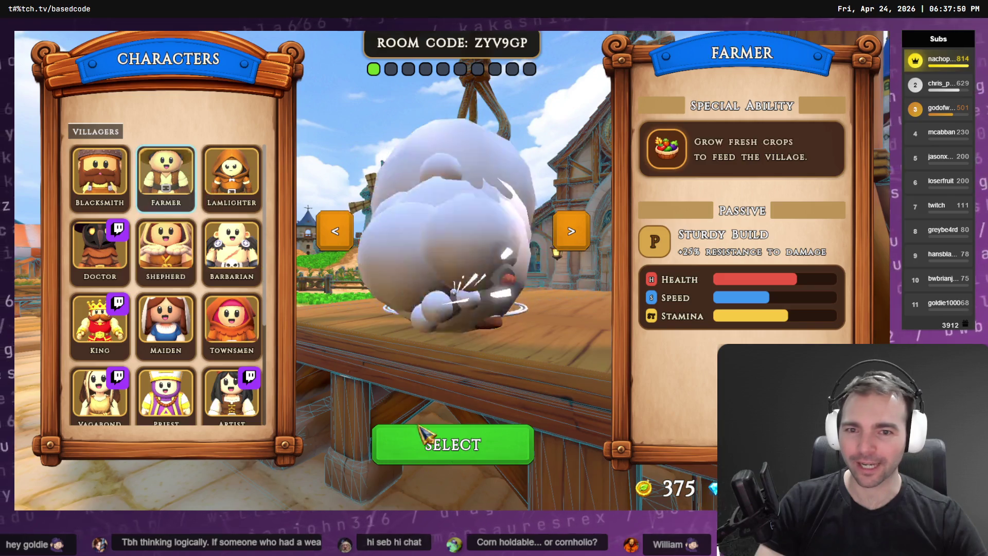
left_click(419, 429)
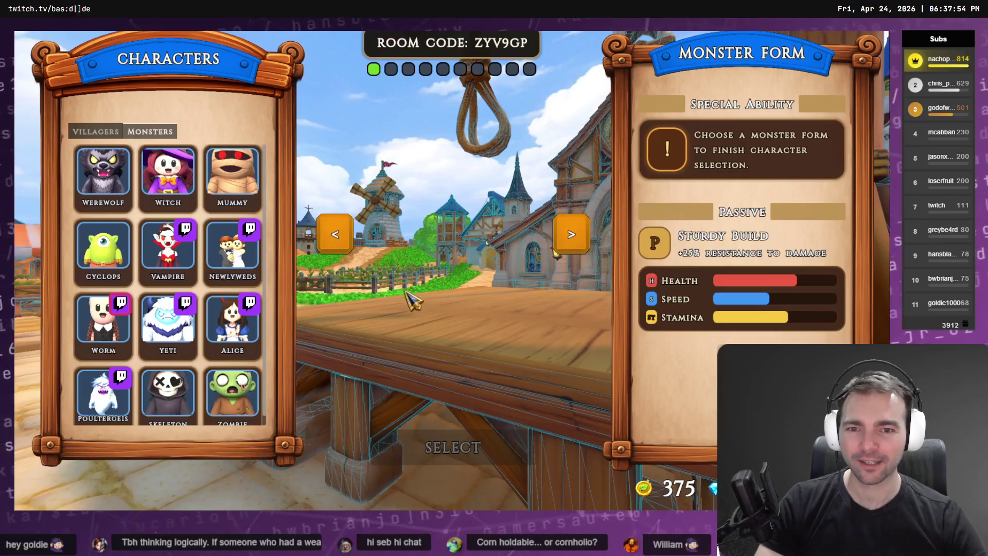
- Choose Skeleton as the monster form and start the match
left_click(106, 177)
scroll(242, 337, "down", 1)
left_click(232, 396)
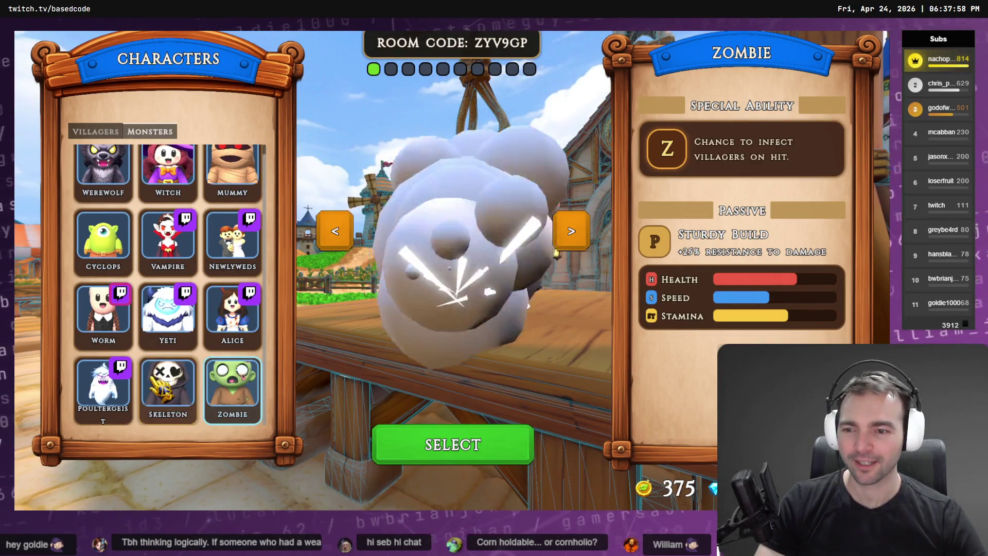
key("Left")
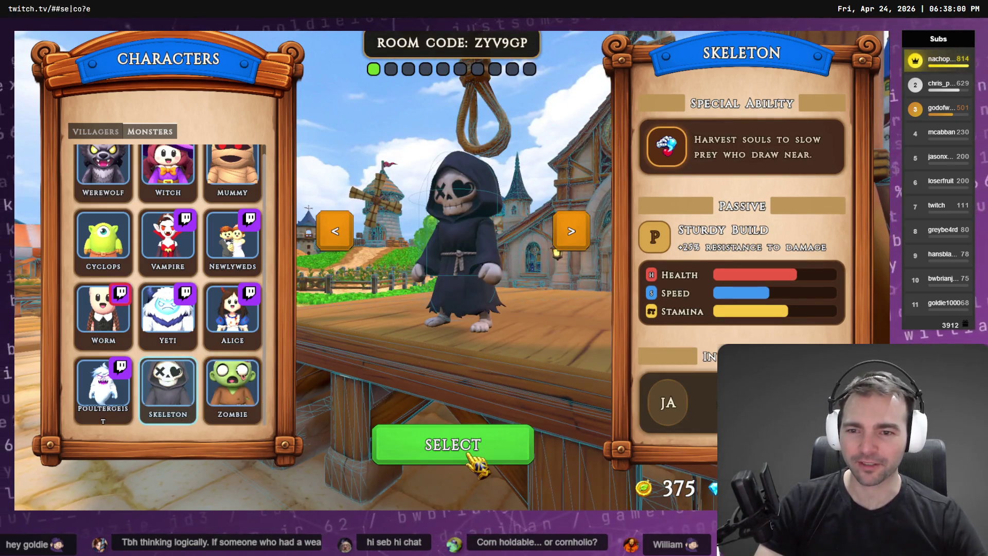
left_click(472, 452)
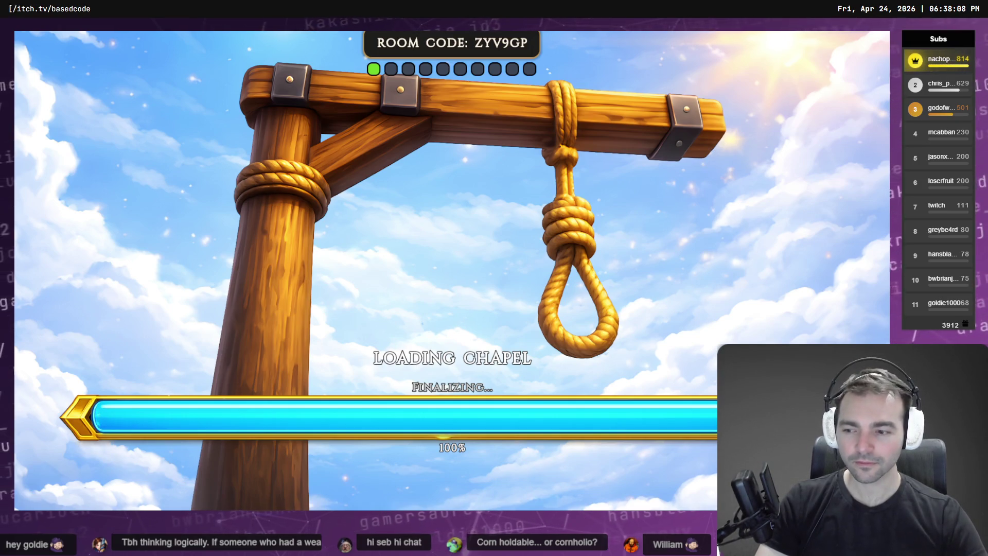
- Walk the character forward toward the chapel altar
key("w")
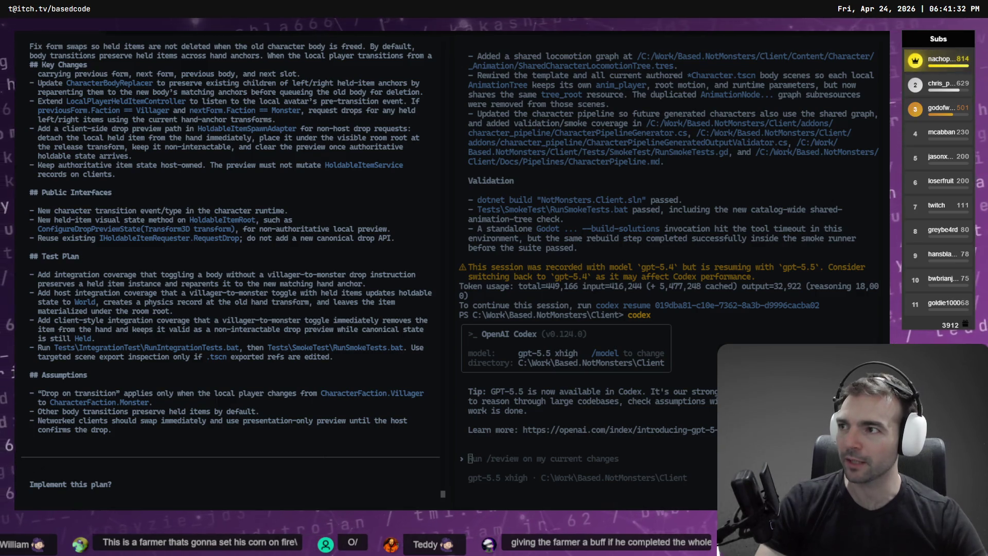
scroll(257, 198, "up", 2)
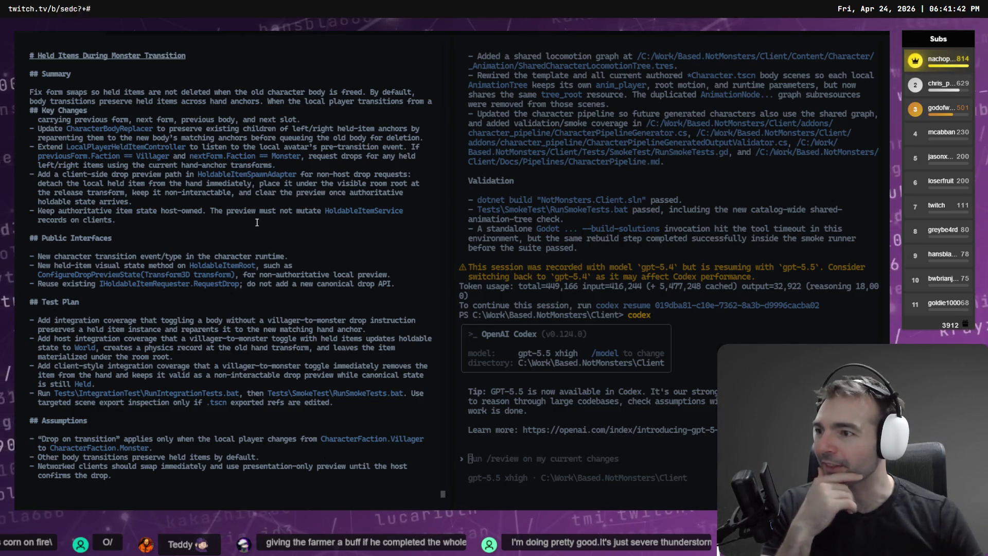
scroll(286, 193, "up", 3)
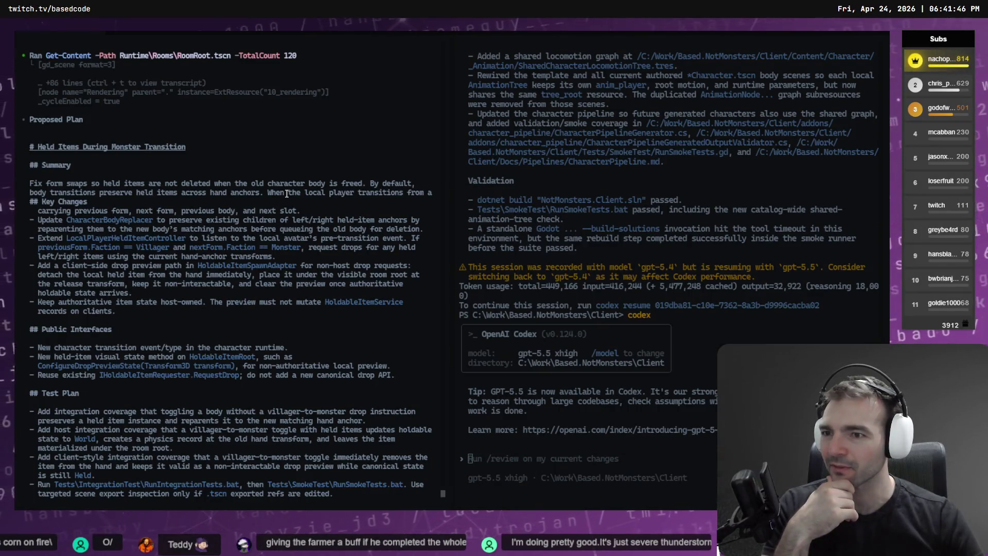
scroll(286, 194, "down", 2)
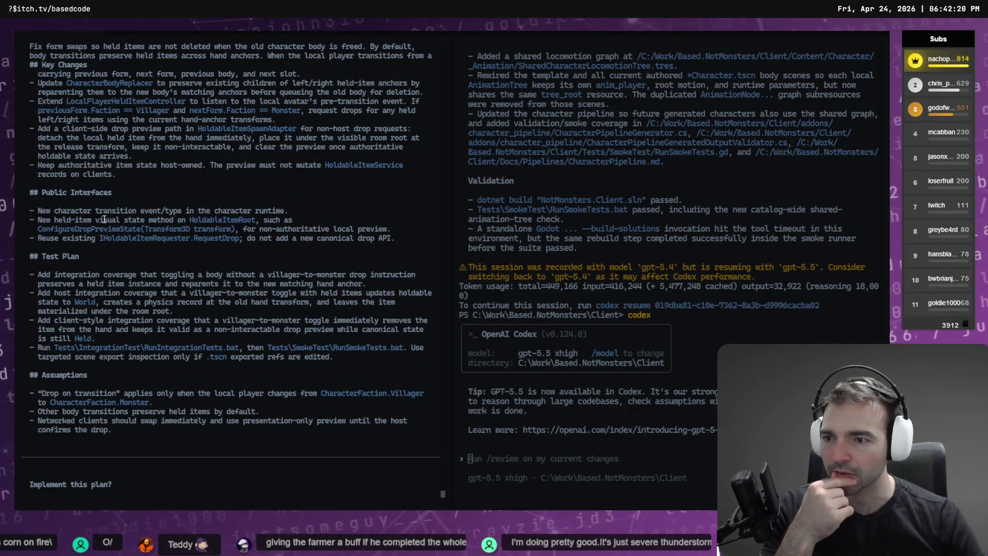
scroll(250, 243, "up", 3)
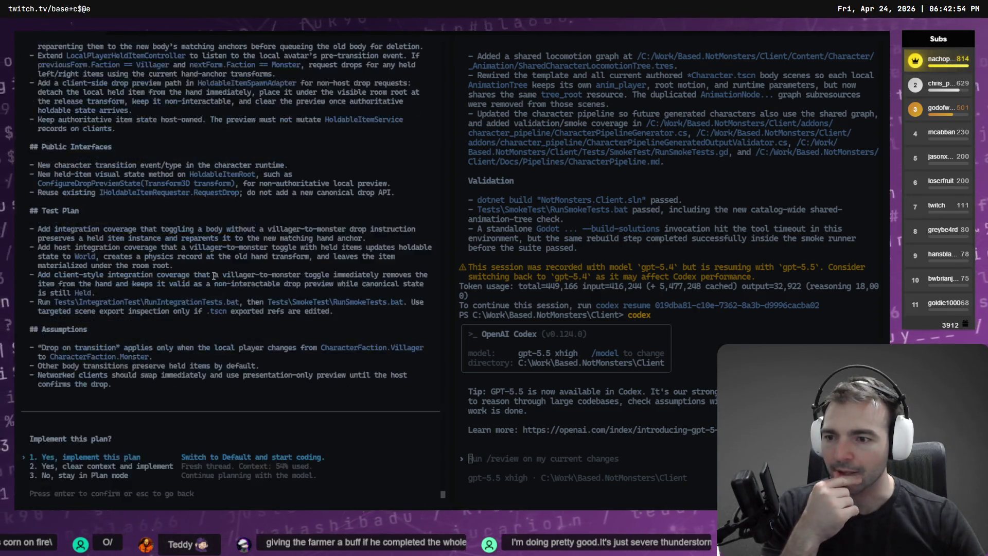
- Decline the plan with 'No, stay in Plan mode' and dictate open-closed, event-based design feedback
key("Down")
key("Down")
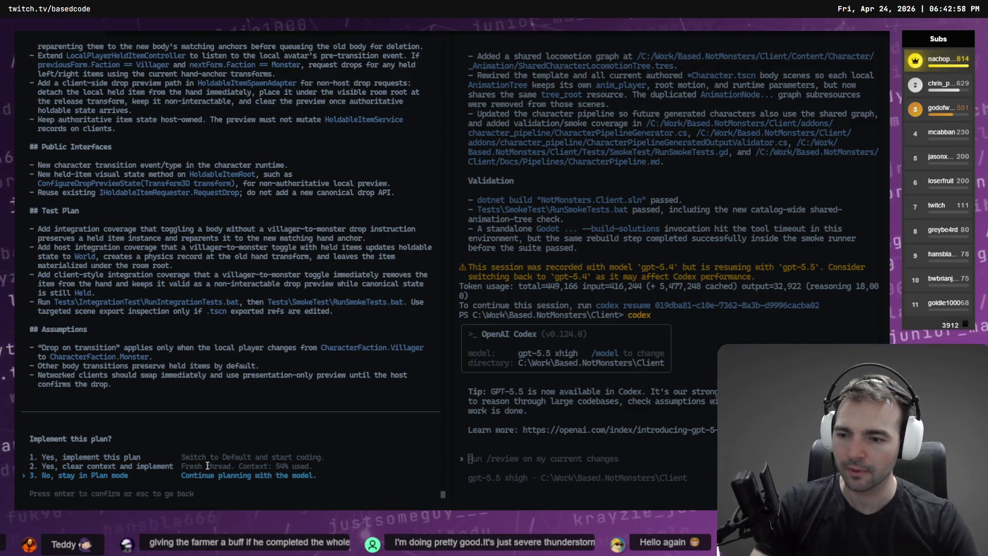
key("Return")
key("ctrl+super")
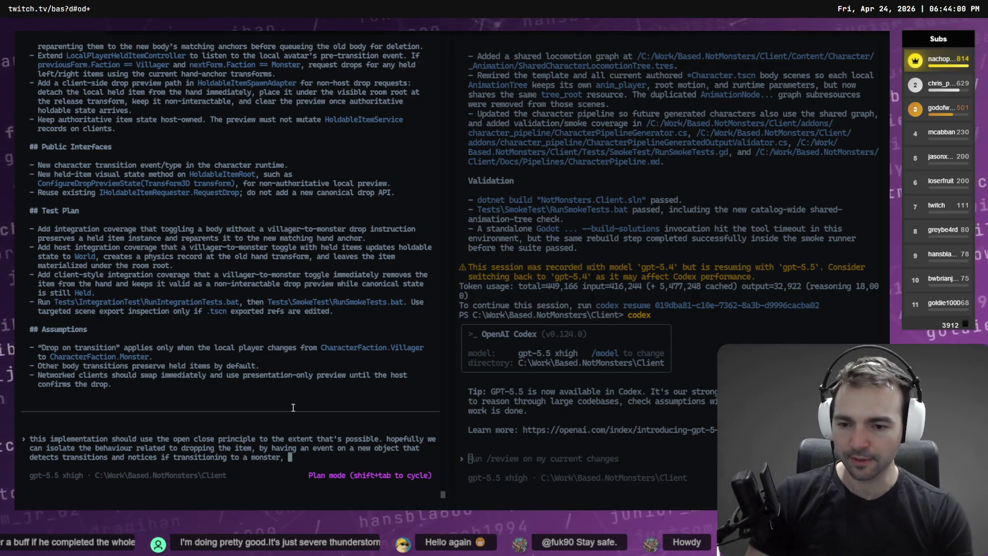
- Dictate that the event drops the item, add line breaks, and argue for a new extensible system
key("super+h")
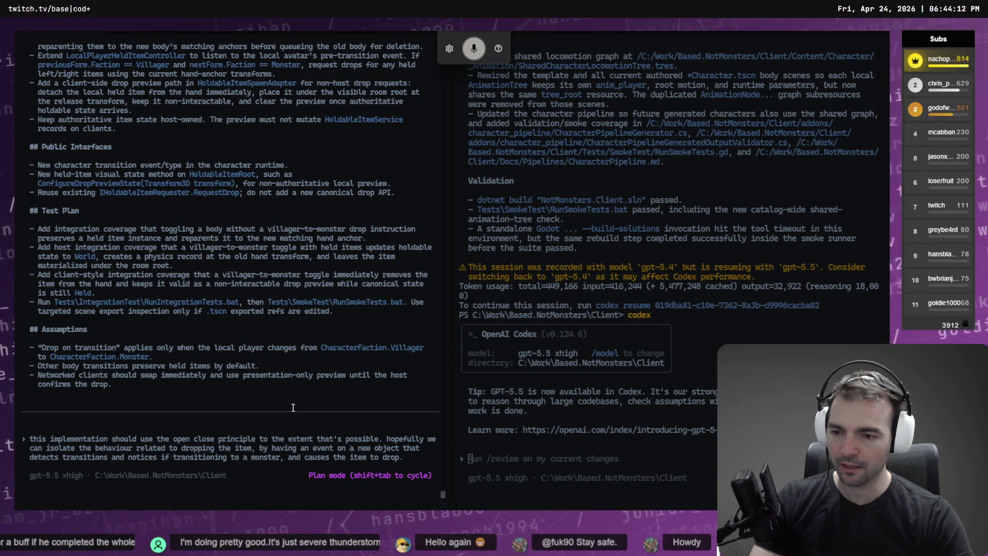
type(" \\")
key("Return")
type("\\")
key("Return")
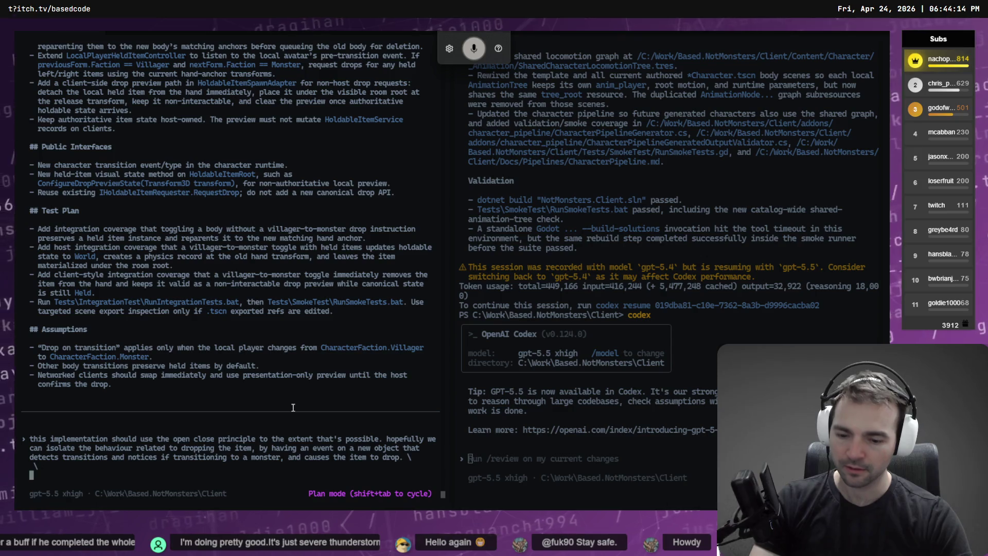
key("ctrl+space")
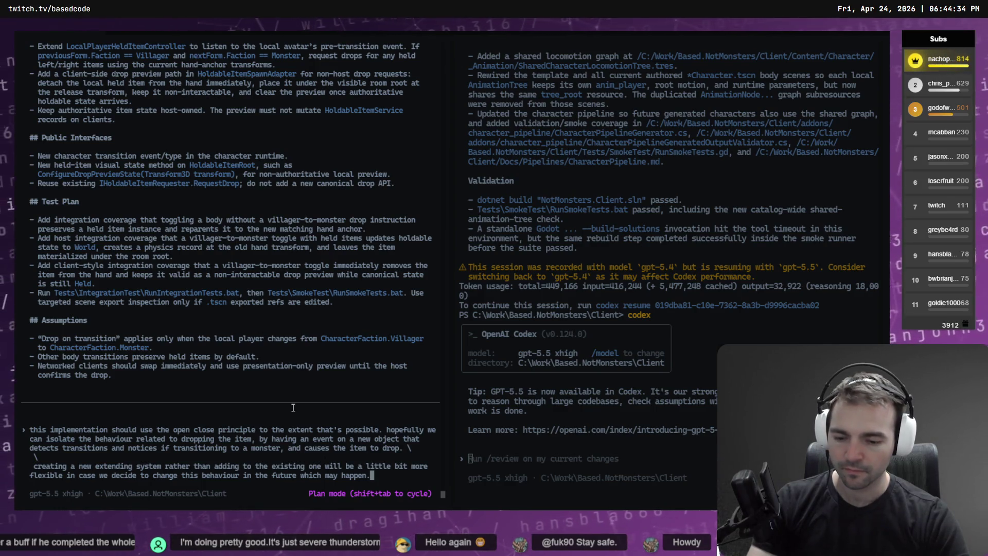
- Dictate and submit the request for a player class dropping both hands' items on monster transition
type(" \\")
key("Return")
type("\\")
key("Return")
key("super+h")
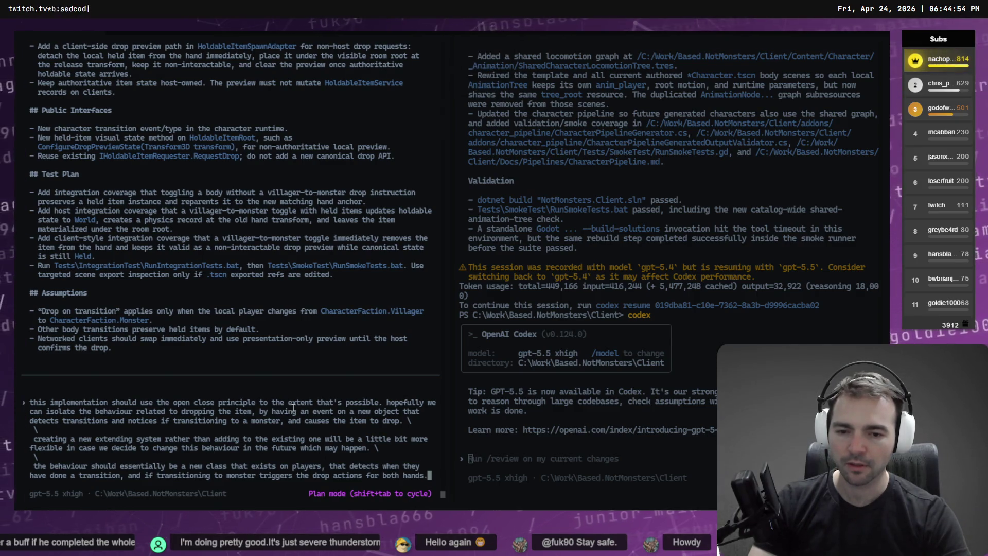
key("Return")
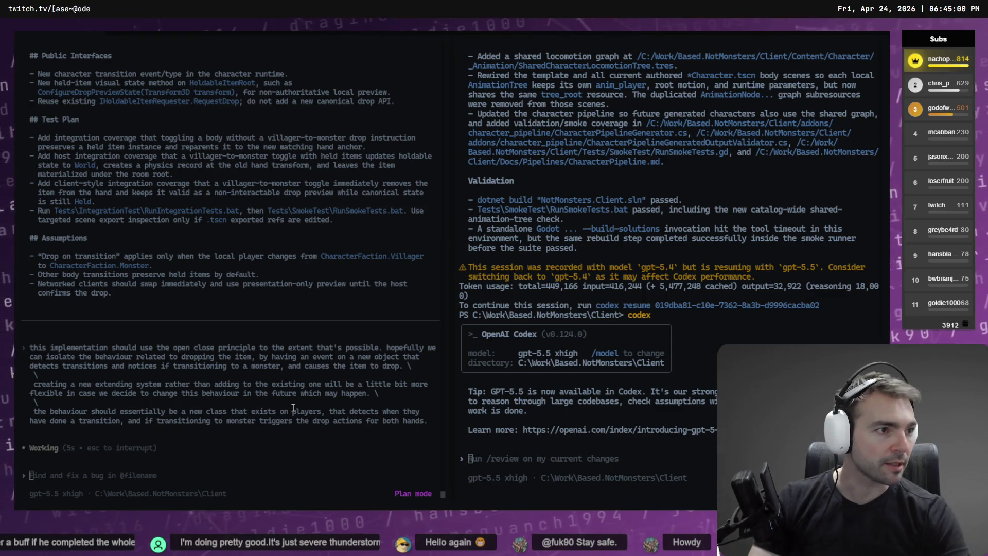
key("alt+Tab")
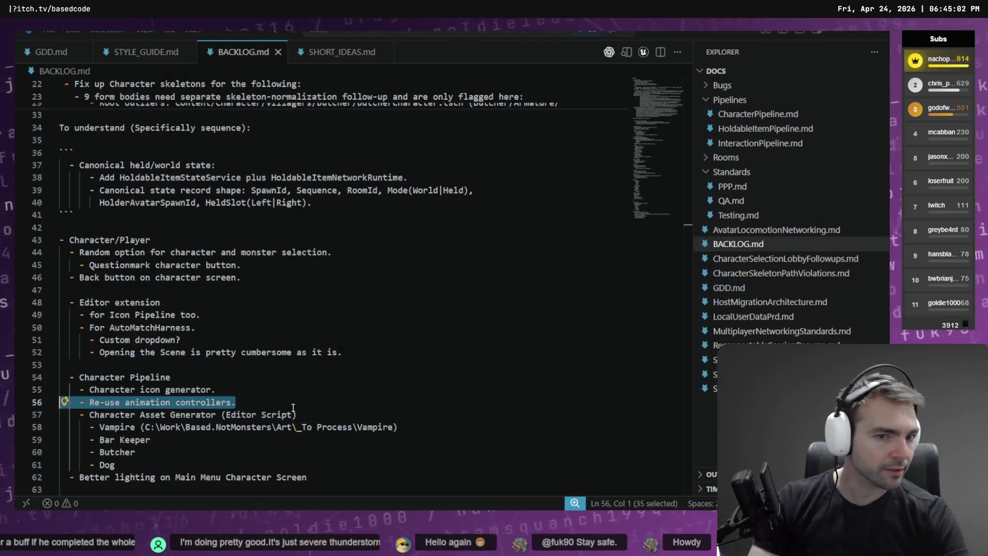
- Delete the 'Re-use animation controllers.' line from the Character Pipeline list
left_click(338, 353)
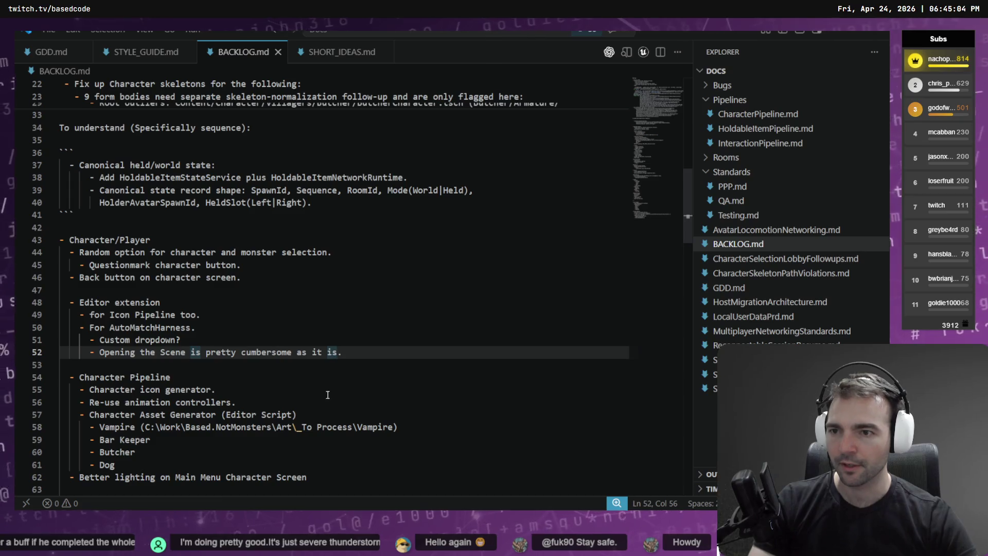
left_click(463, 402)
key("shift+Home")
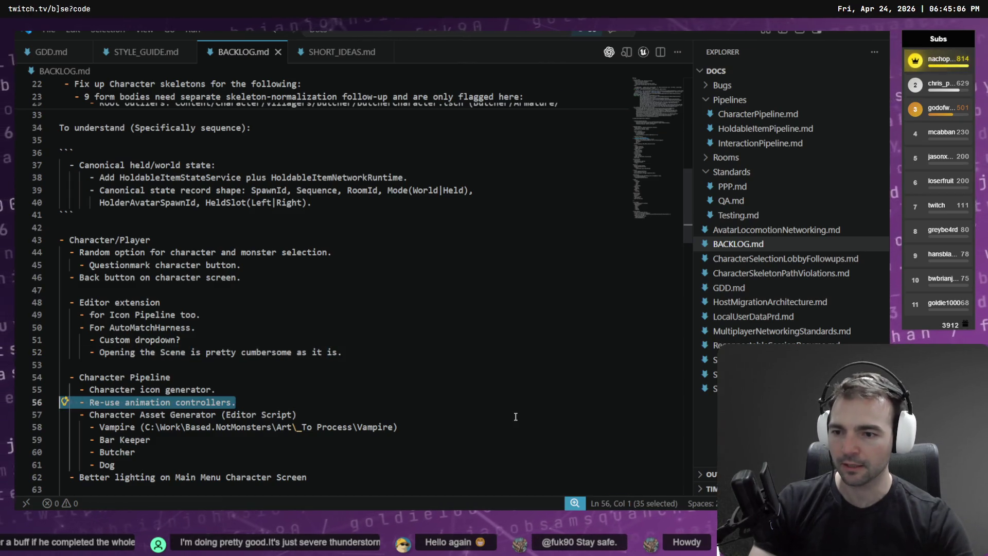
key("BackSpace")
key("BackSpace")
key("BackSpace")
- Select and delete the Bugs error log traces further up in BACKLOG.md
scroll(403, 377, "up", 2)
scroll(403, 377, "up", 2)
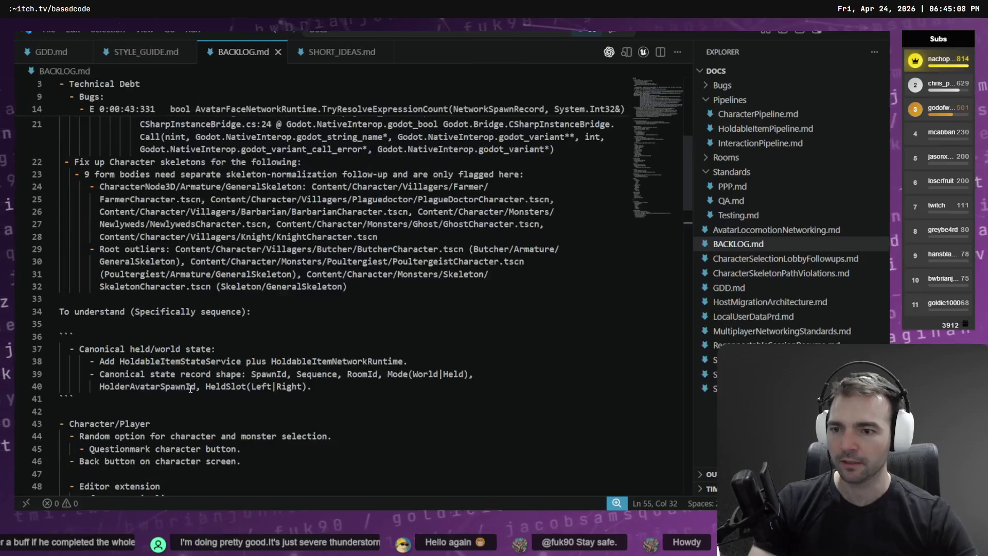
mouse_move(75, 398)
left_mouse_down()
mouse_move(154, 391)
mouse_move(82, 98)
mouse_move(47, 154)
mouse_move(37, 222)
mouse_move(34, 170)
mouse_move(32, 195)
left_mouse_up()
scroll(143, 342, "up", 1)
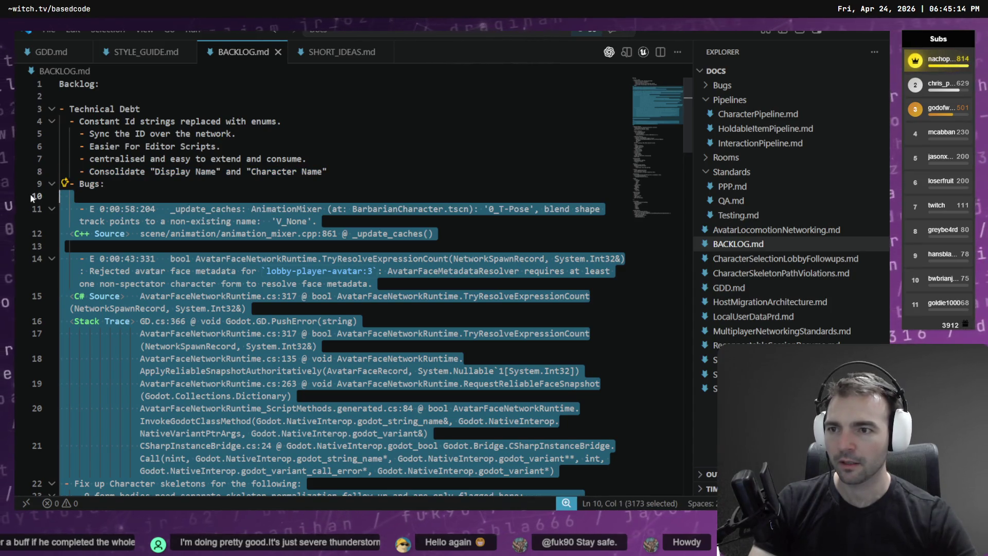
key("Delete")
- Remove the empty Bugs heading and review the Character/Player items, ending on the back-button line
key("BackSpace")
key("BackSpace")
key("BackSpace")
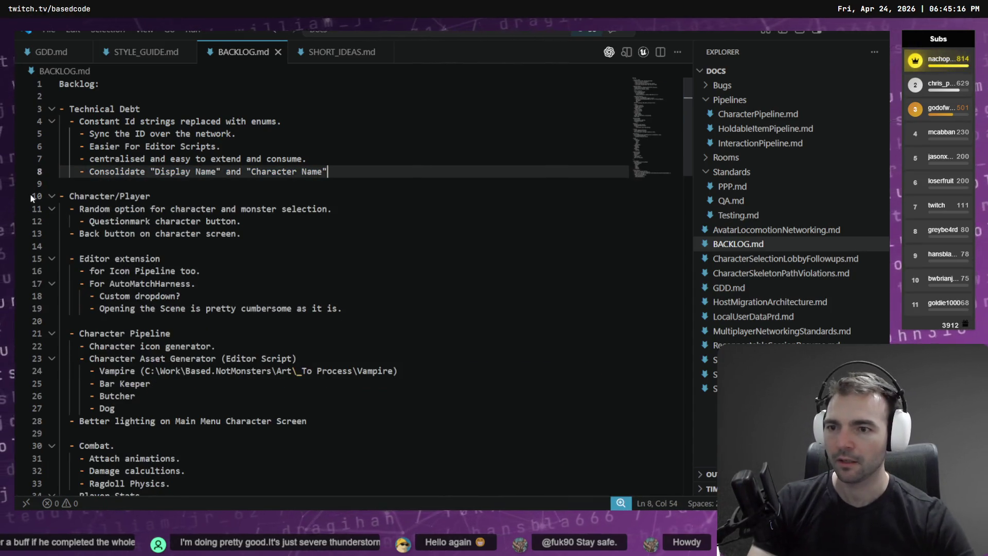
key("Down")
key("Down")
key("Down")
mouse_move(74, 208)
left_mouse_down()
mouse_move(334, 209)
mouse_move(36, 210)
left_mouse_up()
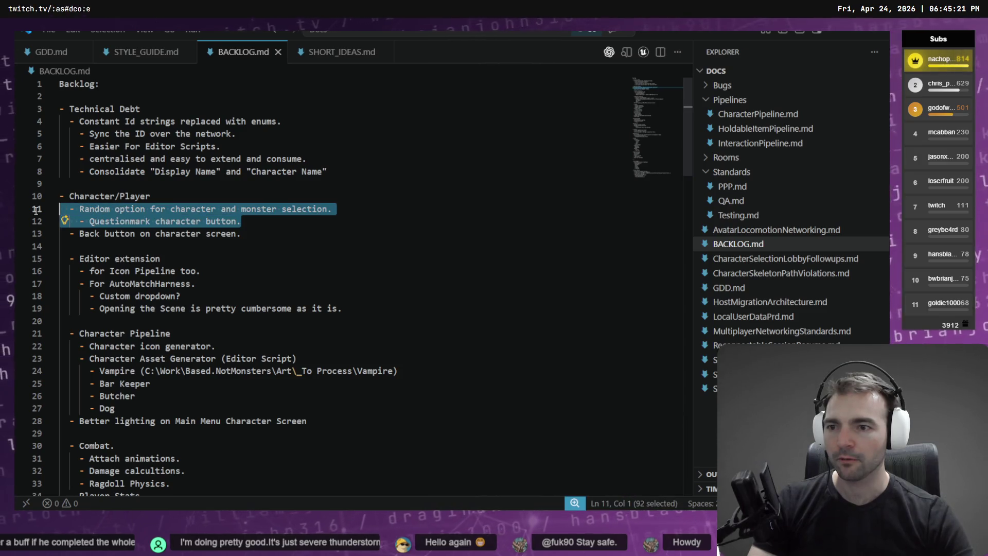
left_click(212, 210)
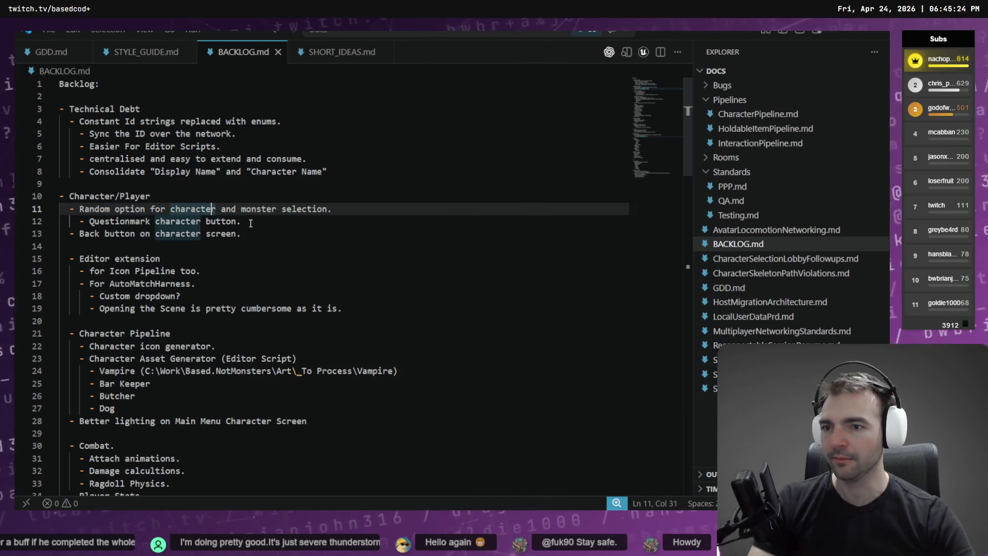
left_click_drag(264, 229, 21, 228)
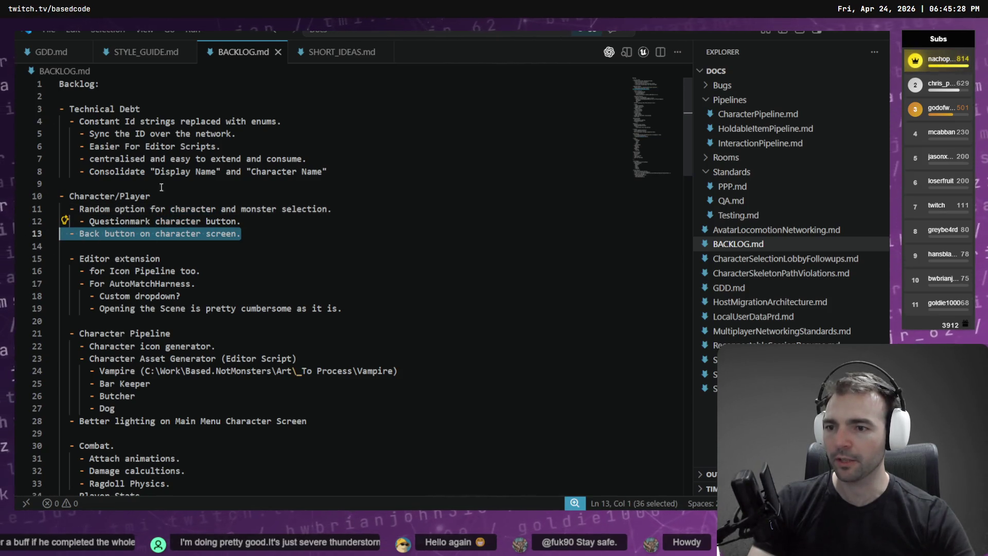
left_click(306, 230)
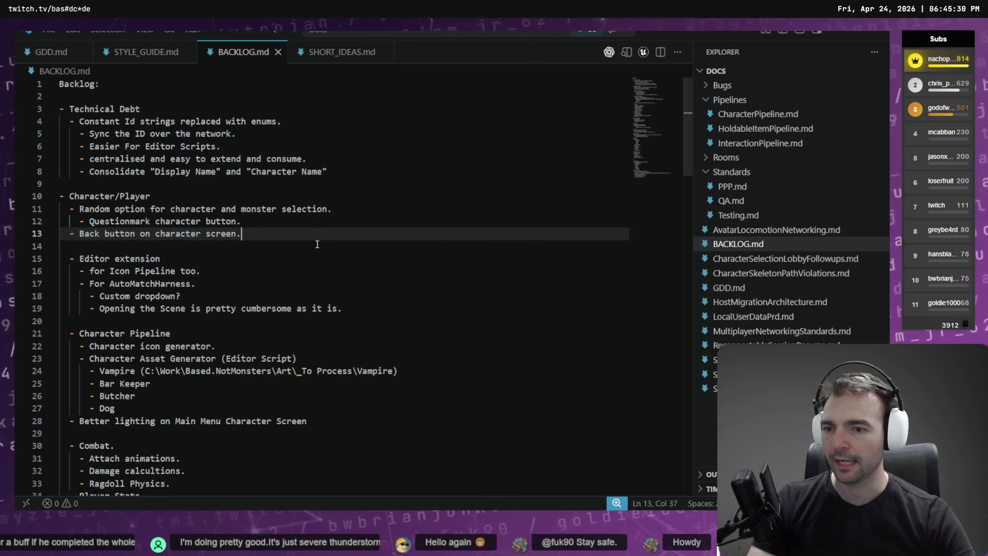
scroll(334, 256, "down", 1)
scroll(335, 258, "down", 4)
scroll(337, 261, "up", 5)
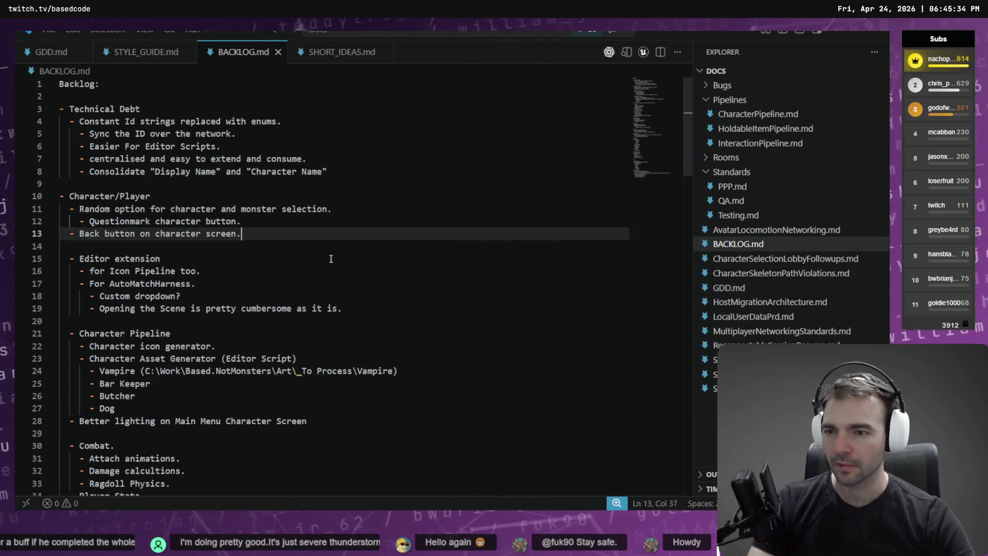
- Add an 'Accusations.' bullet under the Character/Player items
key("Return")
key("Return")
type("-")
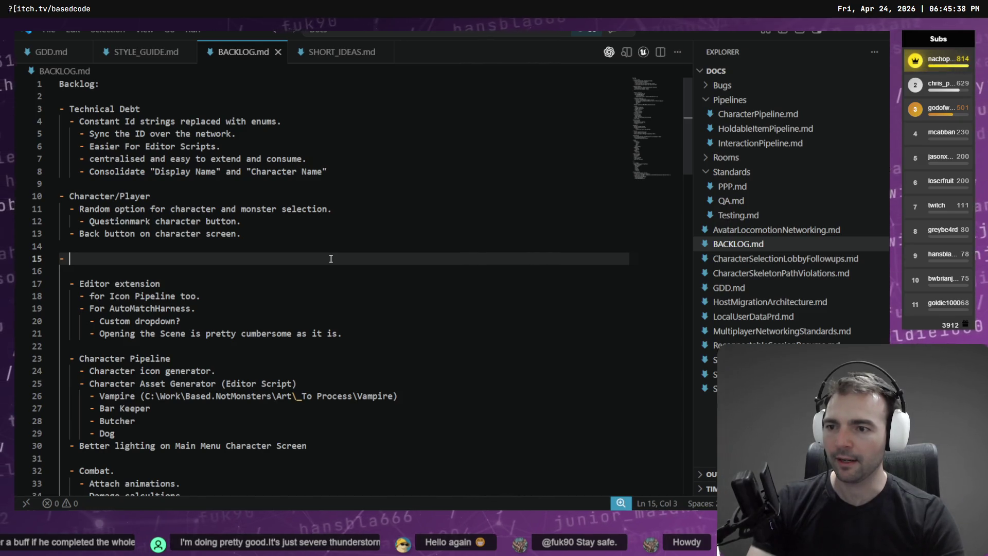
key("Home")
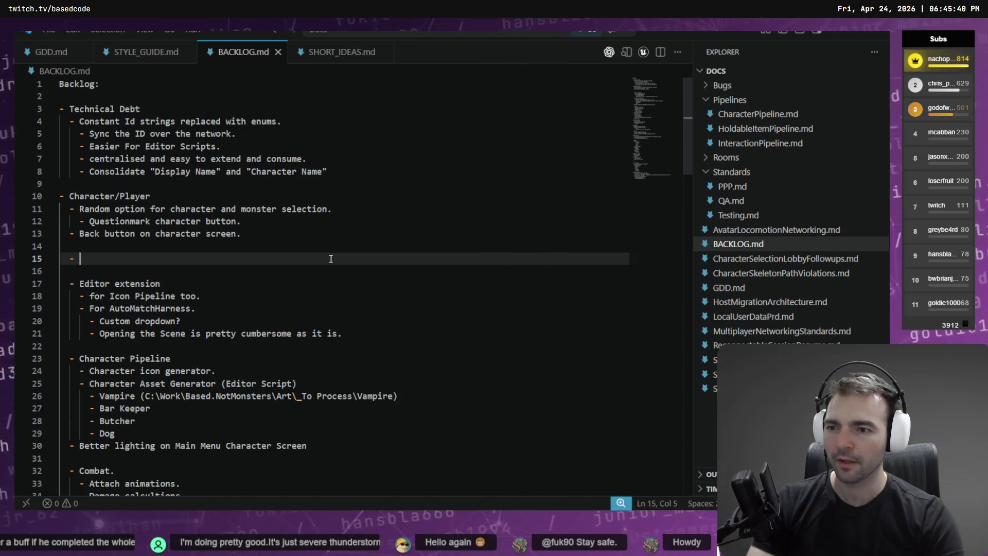
type("Accusation")
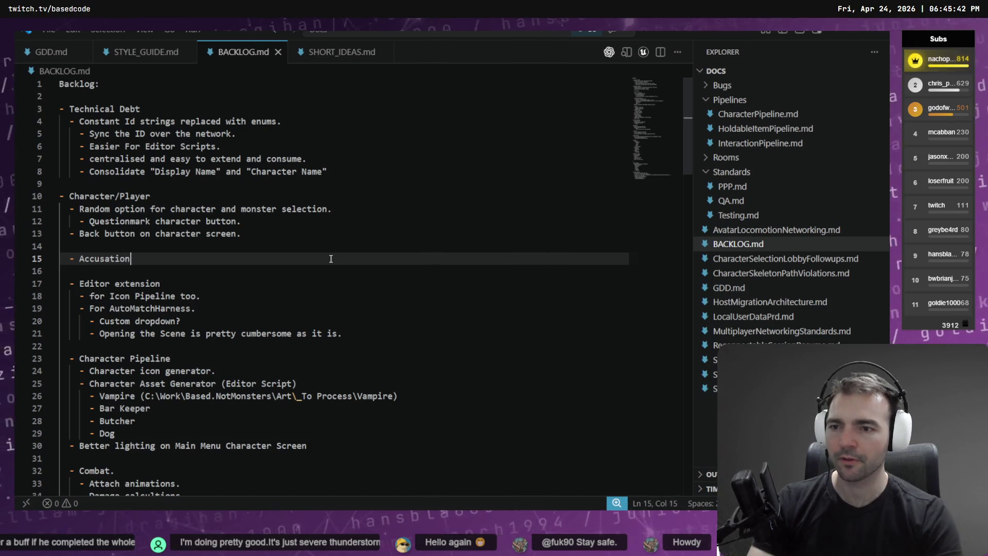
type("s.")
key("Return")
- Add indented sub-bullets 'Player interactable.' and 'user interface for accuse, vouch, and undecided.'
key("Tab")
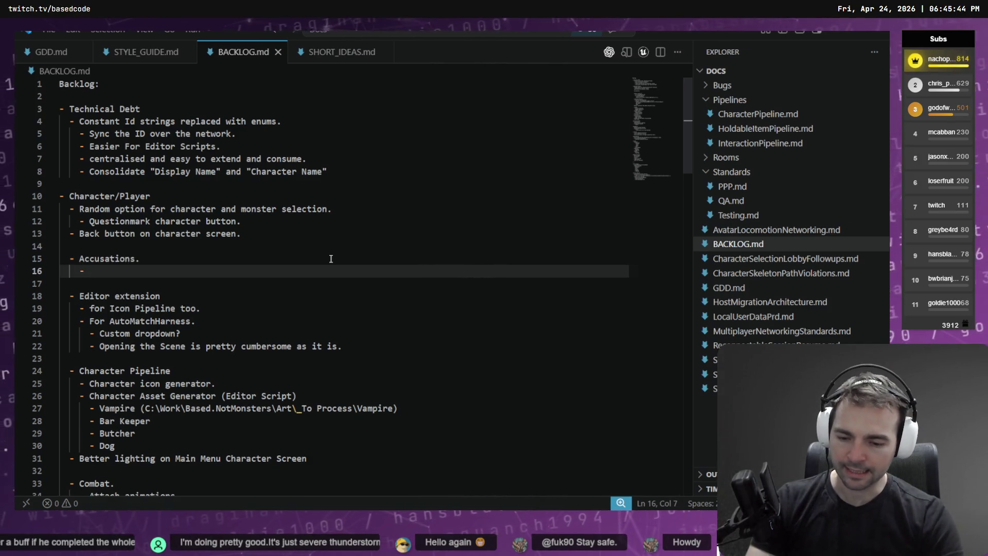
key("ctrl+alt+v")
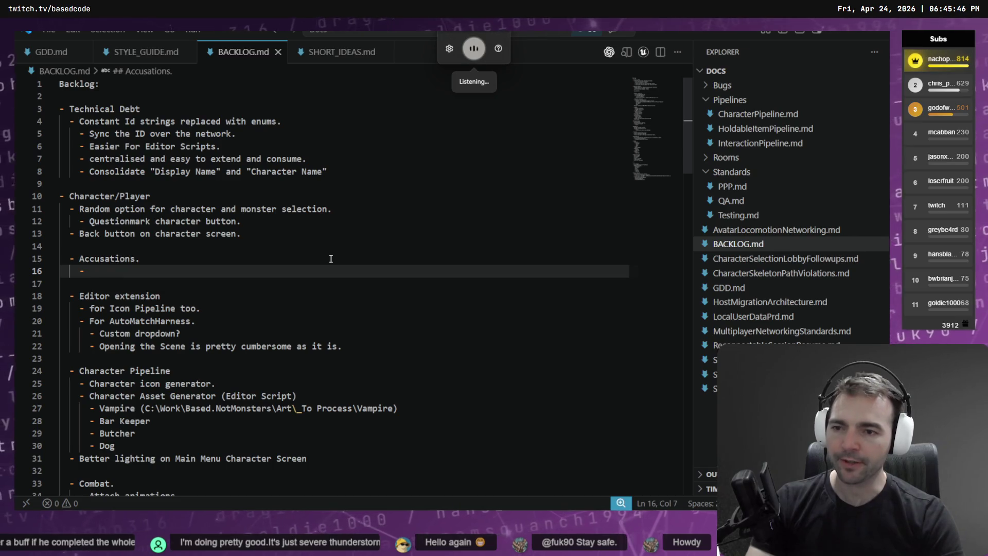
type("Player interactable.")
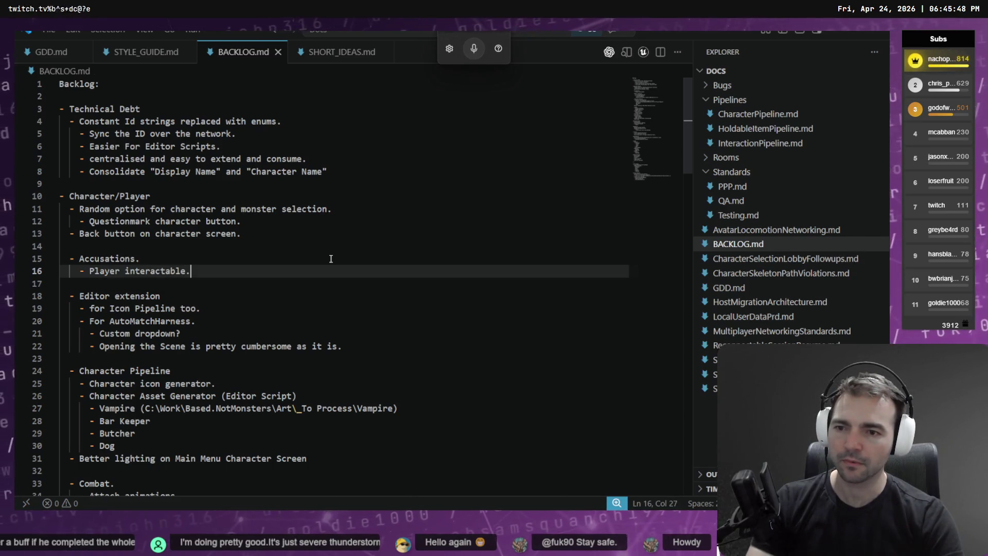
key("Return")
key("ctrl+alt+v")
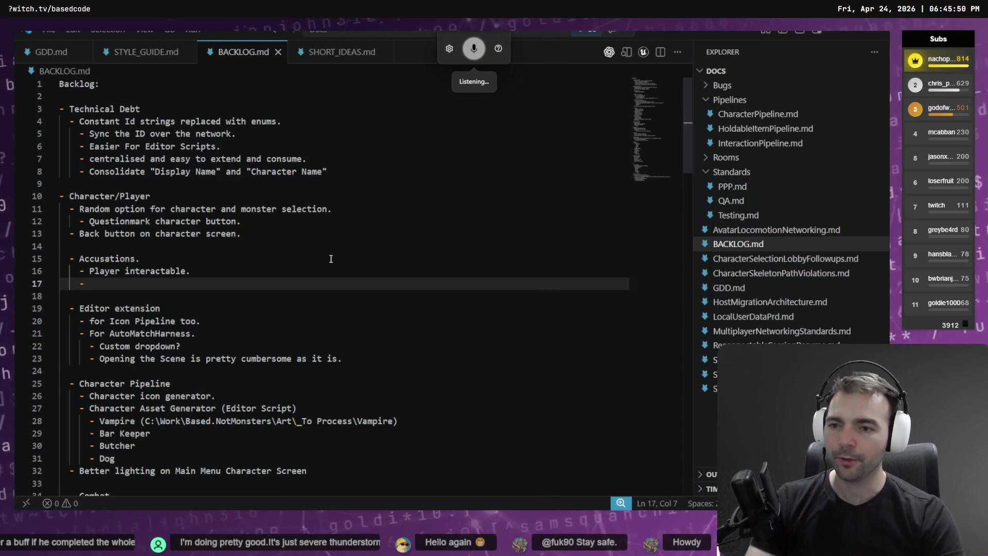
type("user interface for")
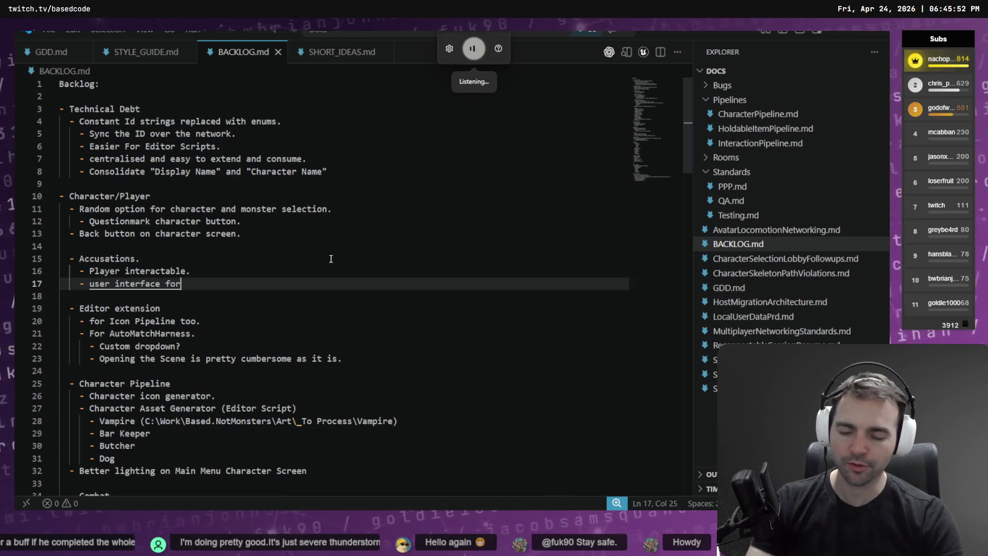
type(" a")
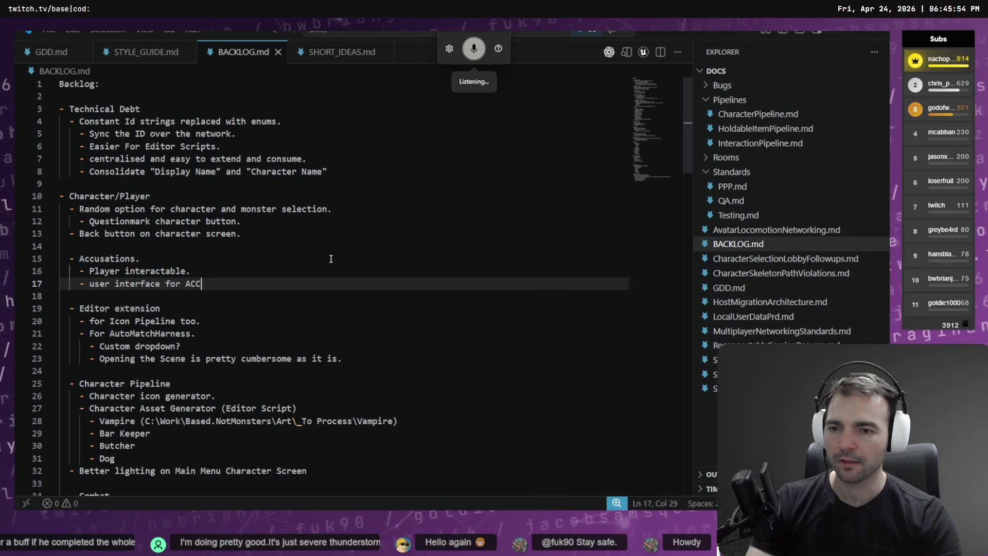
type("ccuse, ou")
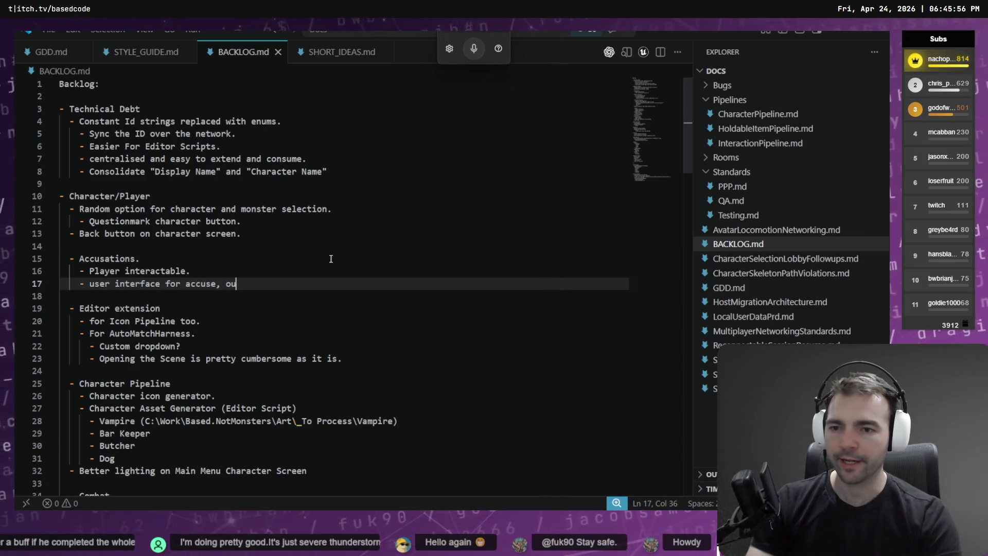
key("BackSpace")
key("BackSpace")
type("vouch, and un")
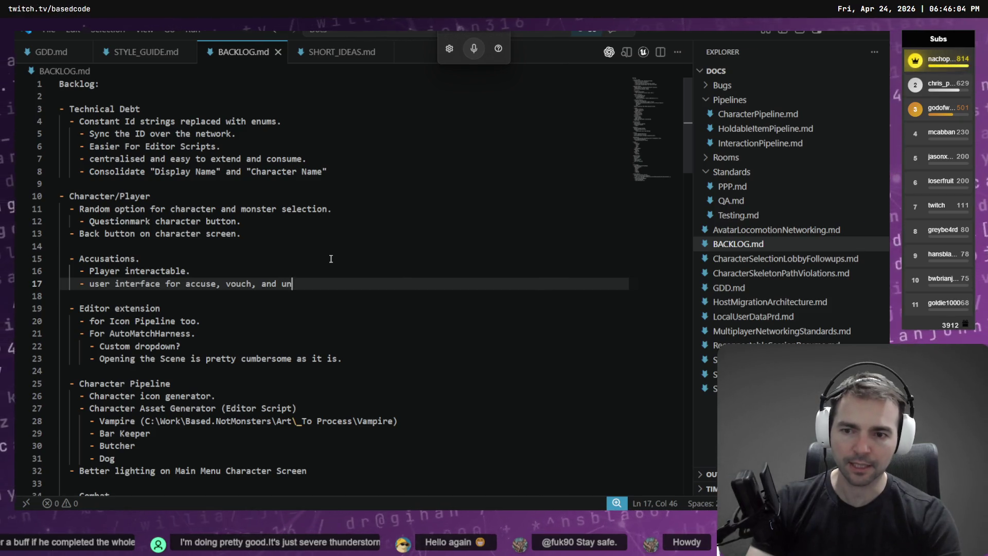
type("decided.")
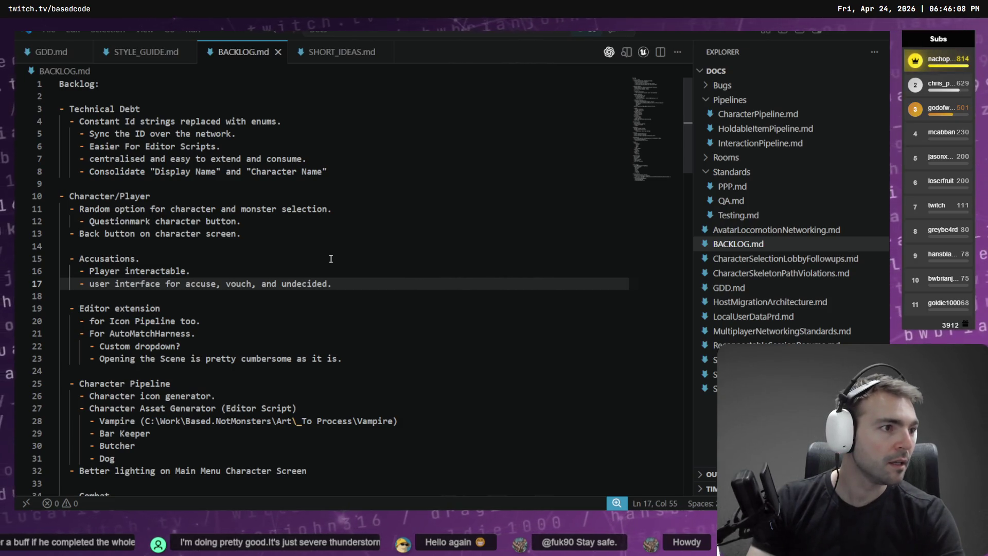
key("alt+Tab")
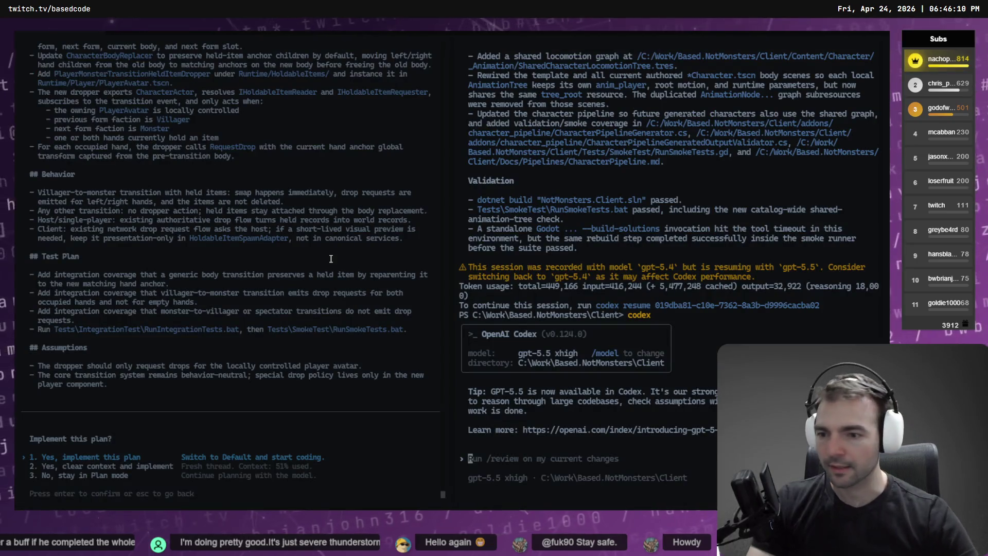
scroll(164, 282, "up", 6)
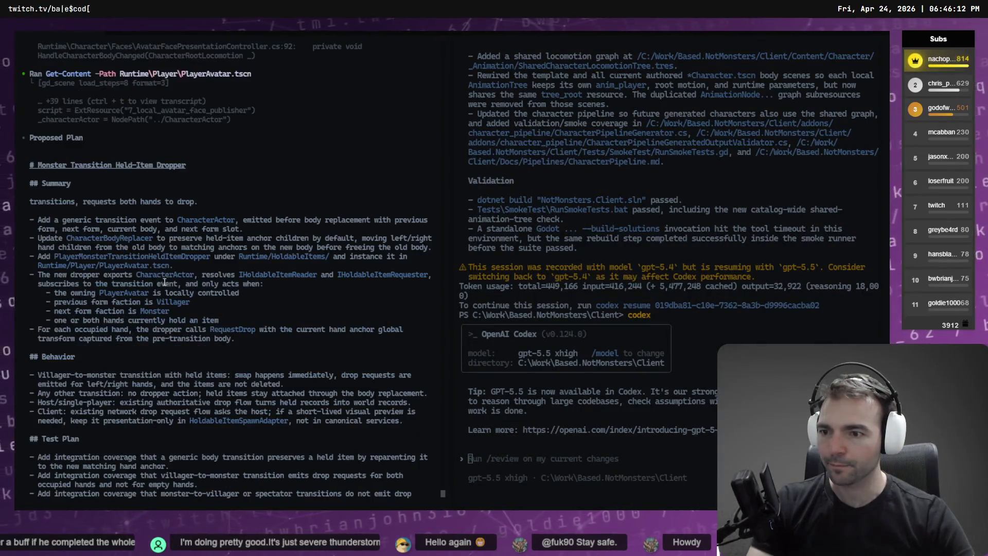
scroll(195, 236, "down", 2)
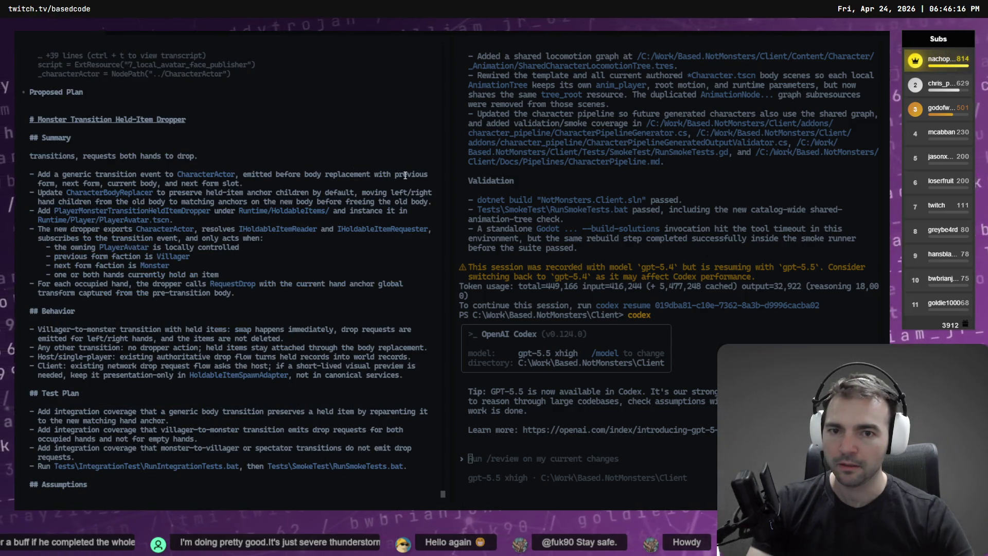
scroll(98, 154, "down", 2)
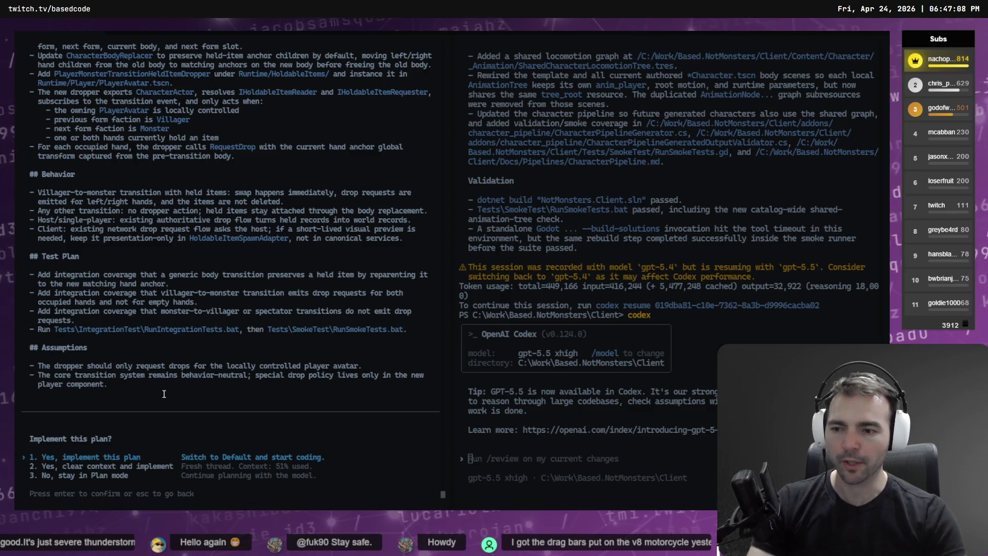
- Approve 'Yes, implement this plan' and start voice dictation in the second Codex prompt
key("Return")
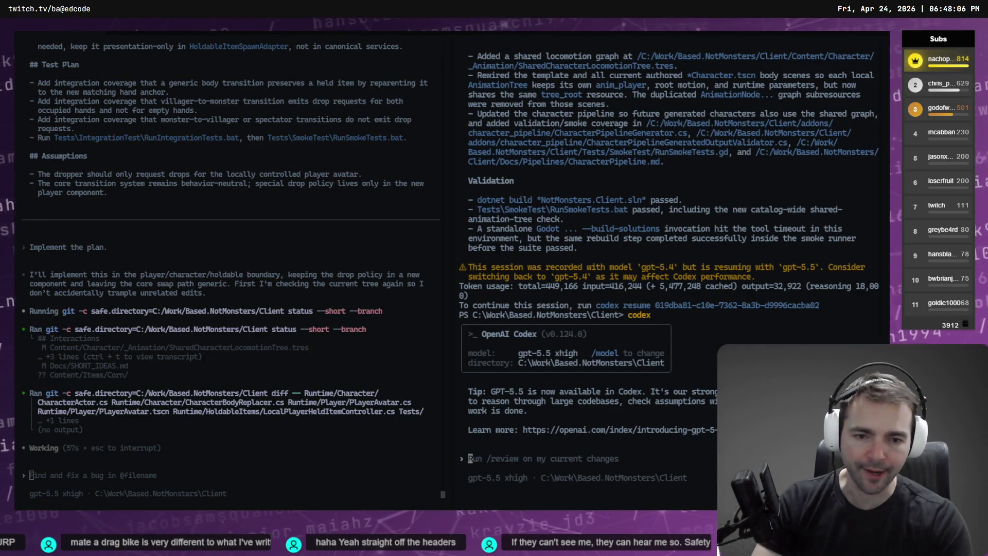
key("super+h")
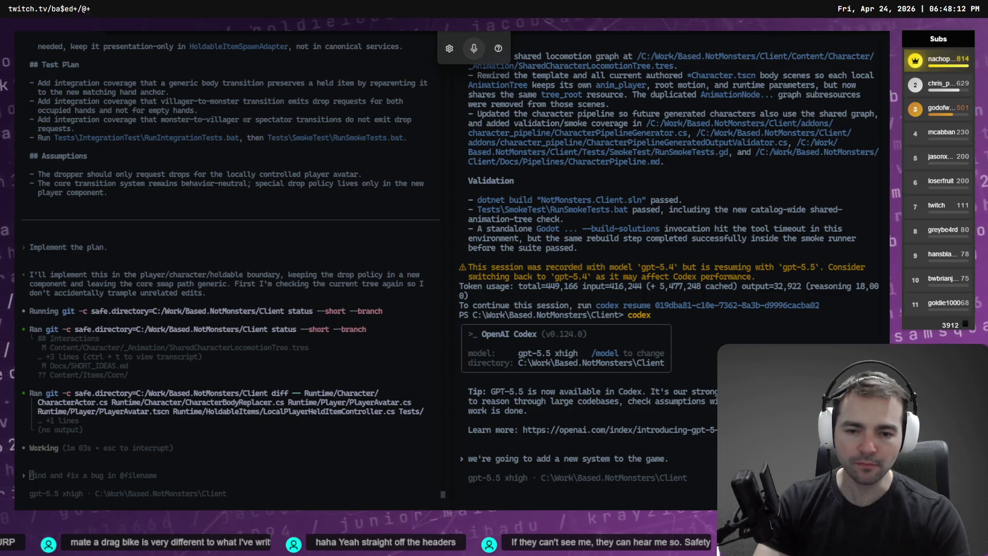
- Dictate per-player accusation arrays, letting players approach others and mark them guilty, innocent or unknown
left_click(670, 458)
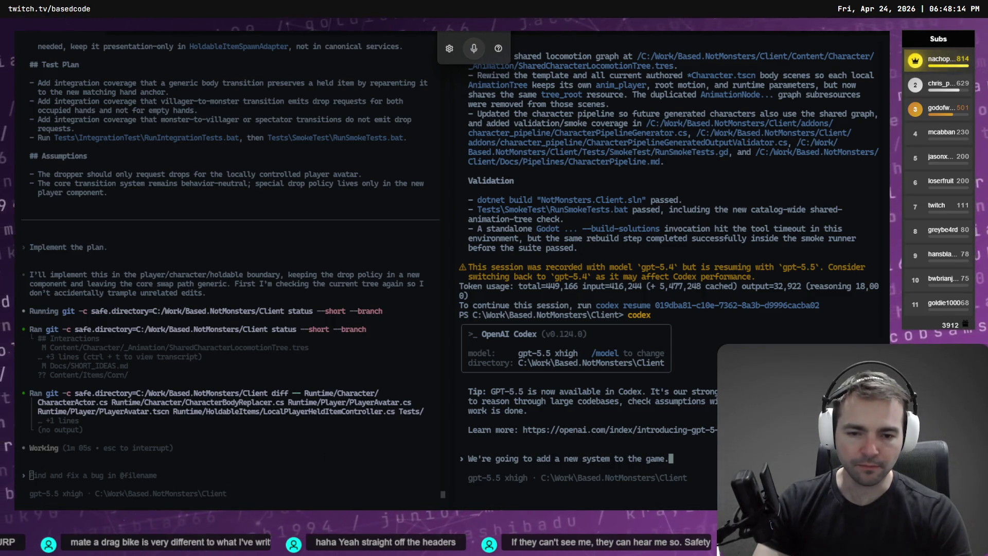
type(" \\")
key("Return")
type("\\")
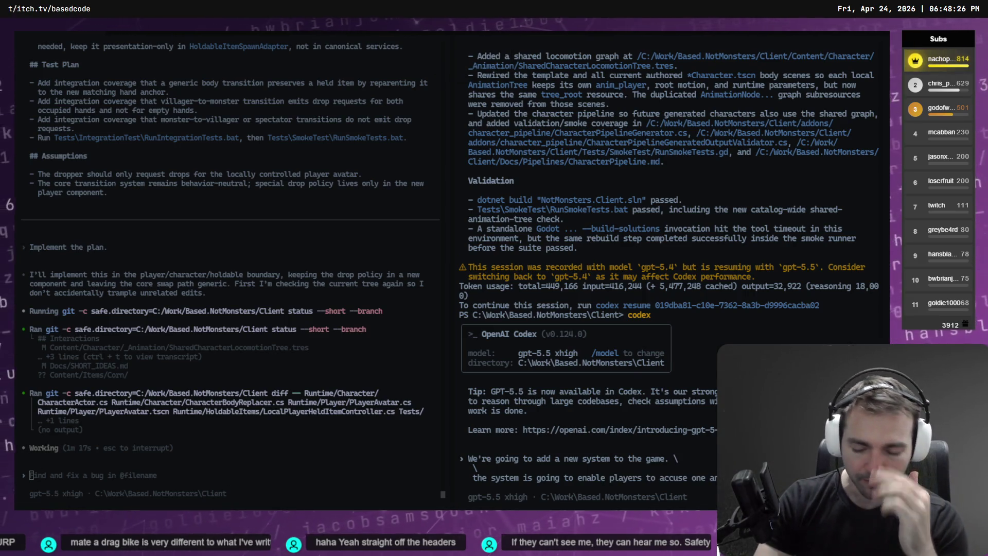
key("super+h")
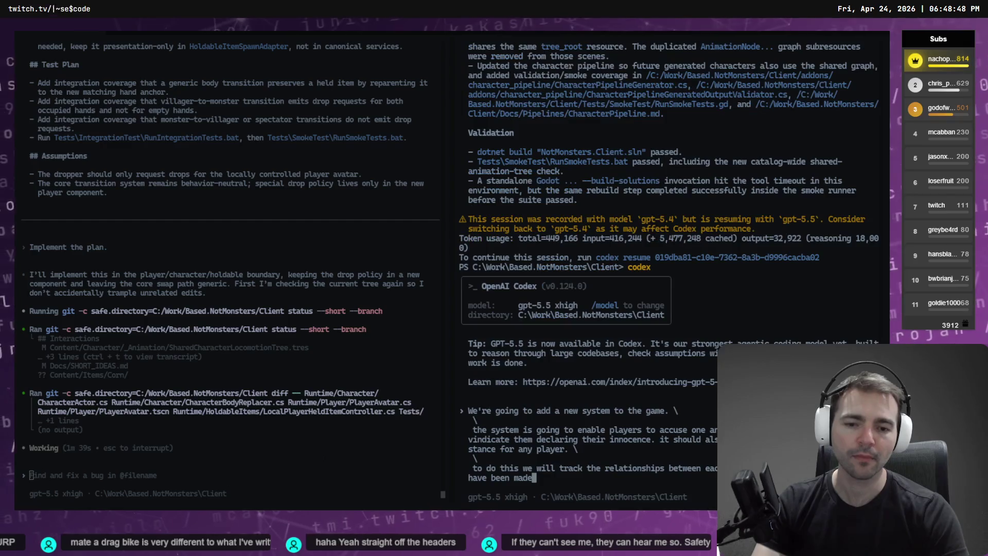
key("super+h")
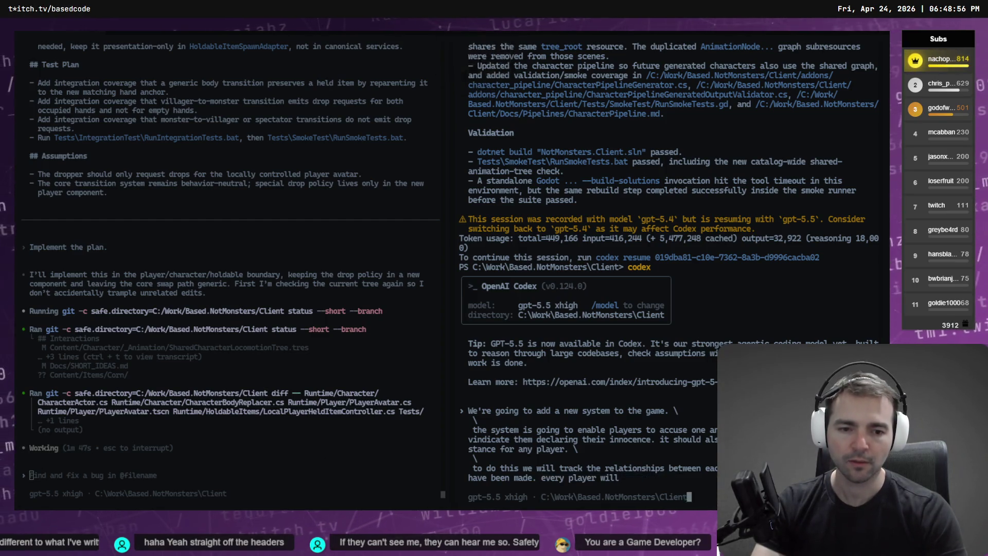
key("super+h")
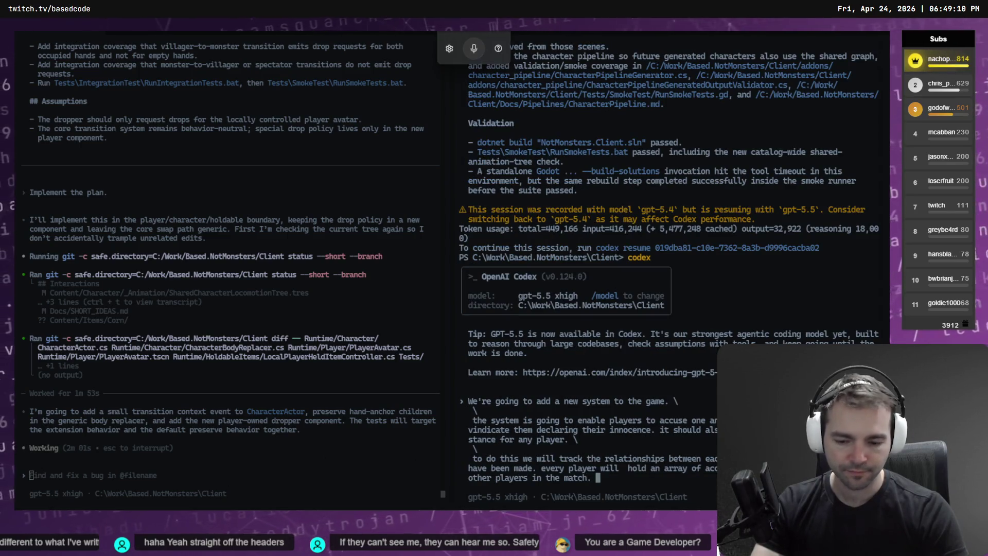
key("super+h")
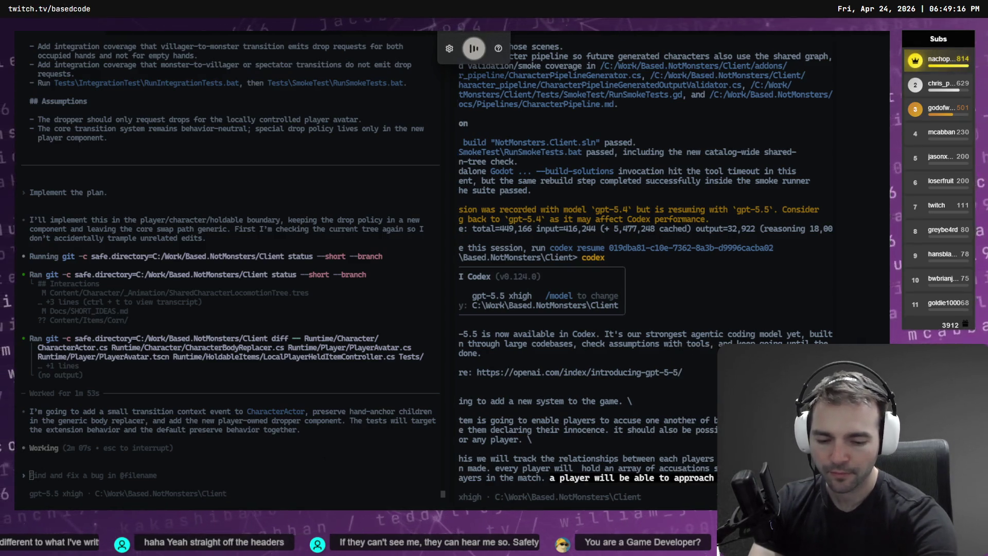
key("super+h")
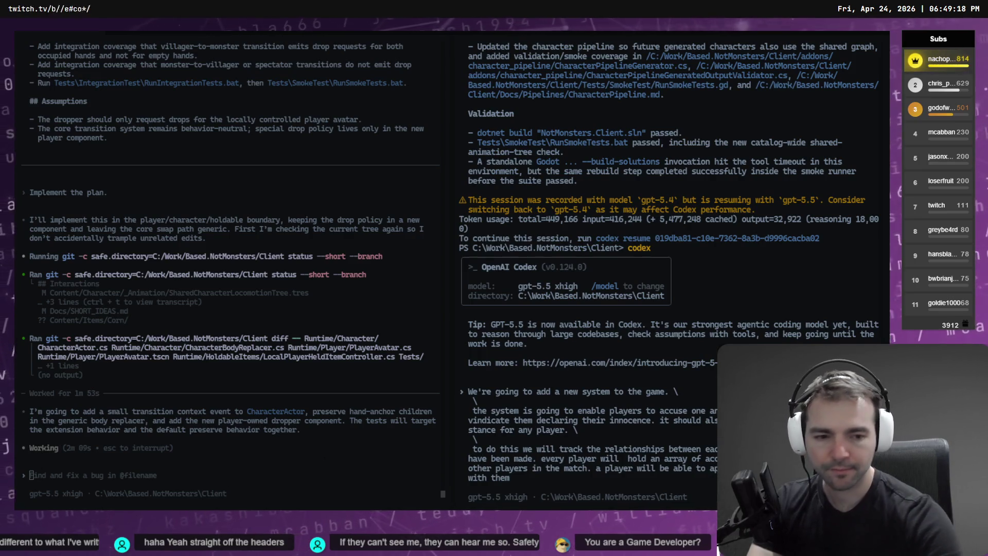
key("super+h")
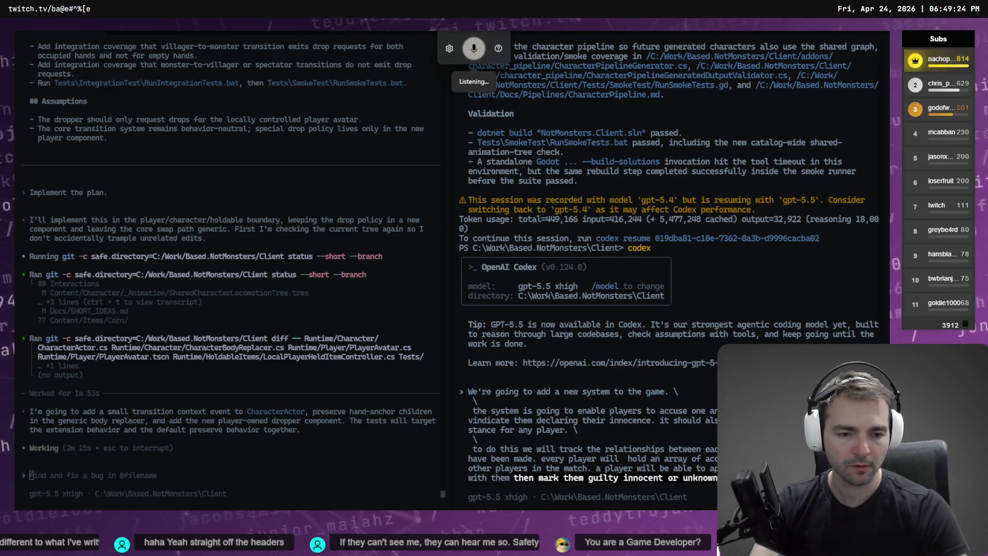
key("super+h")
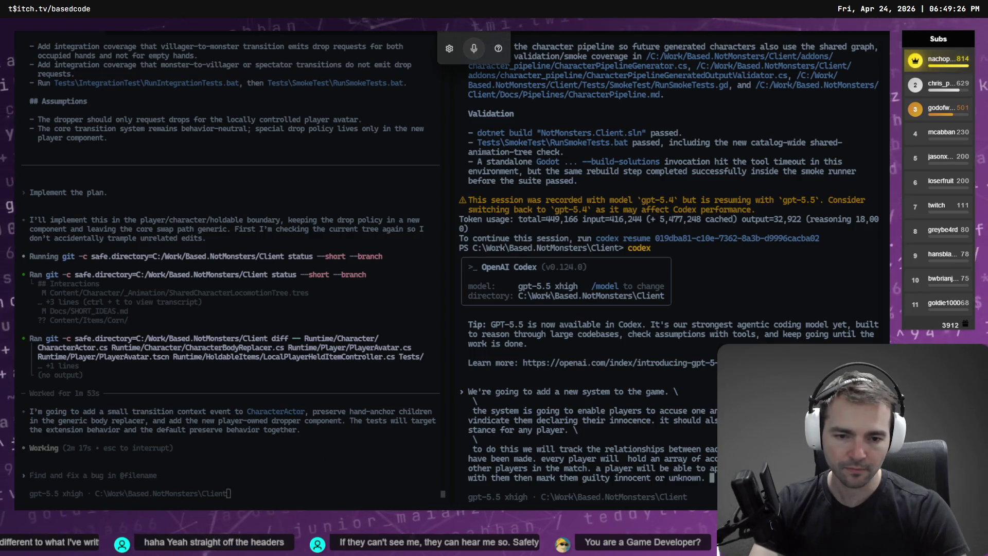
key("super+h")
key("super+h")
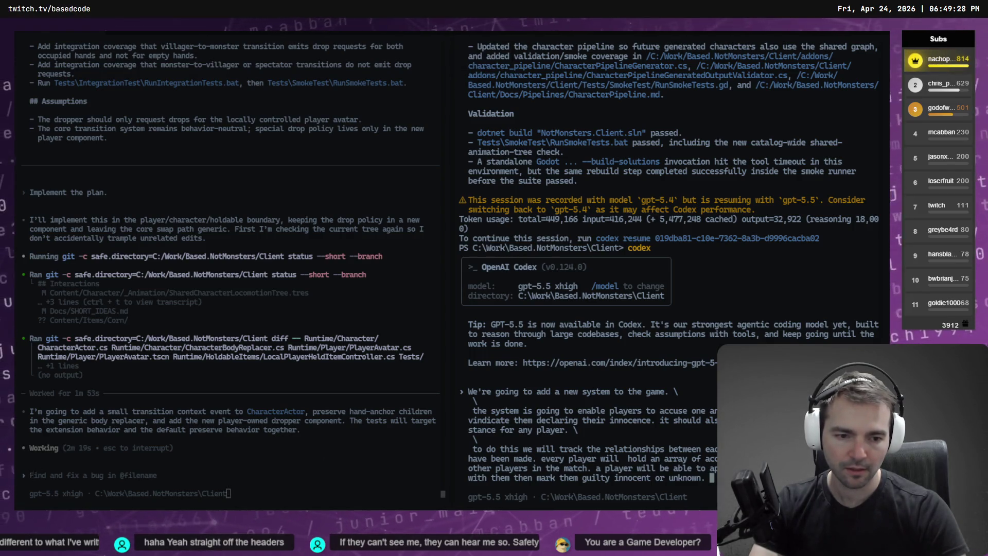
- Add a paragraph on a players-table guilt score derived from stored accusation and innocent values
type("\\")
key("Return")
type("\\")
key("Return")
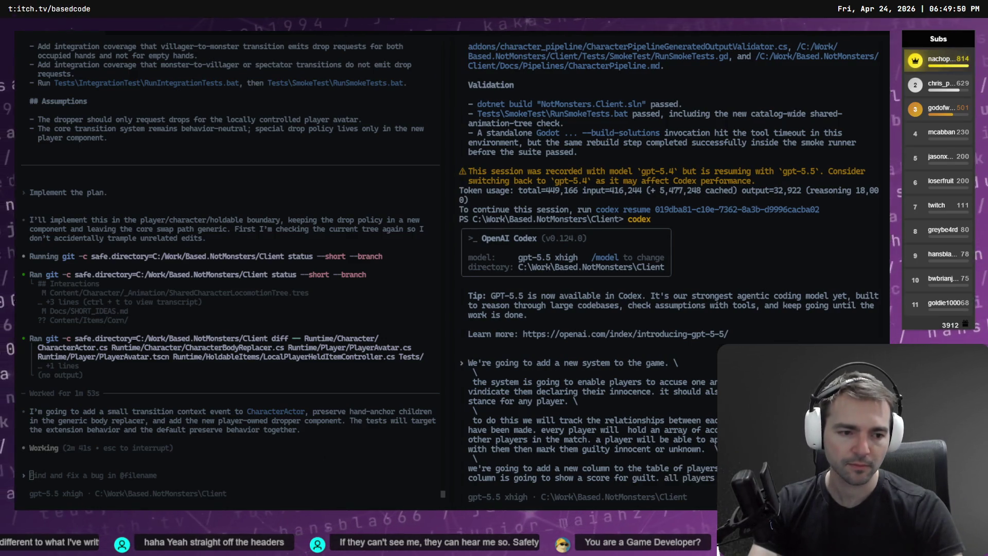
key("super+h")
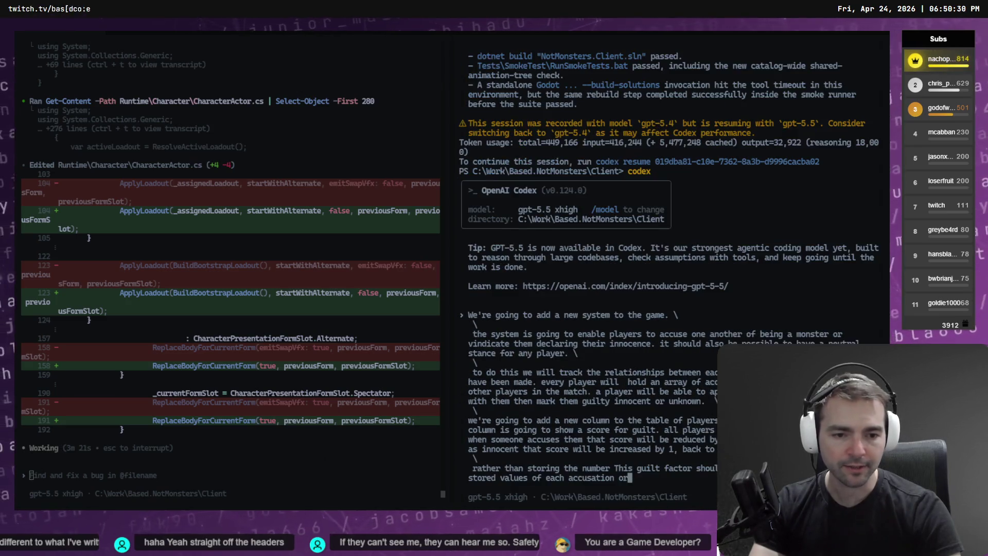
key("super+h")
type("innocent value for")
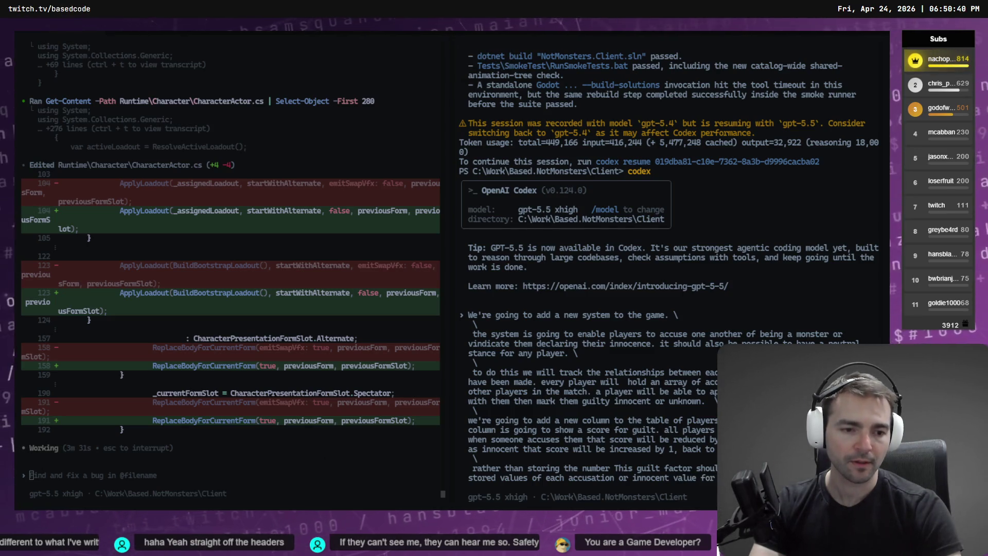
type("\\")
key("Return")
key("super+h")
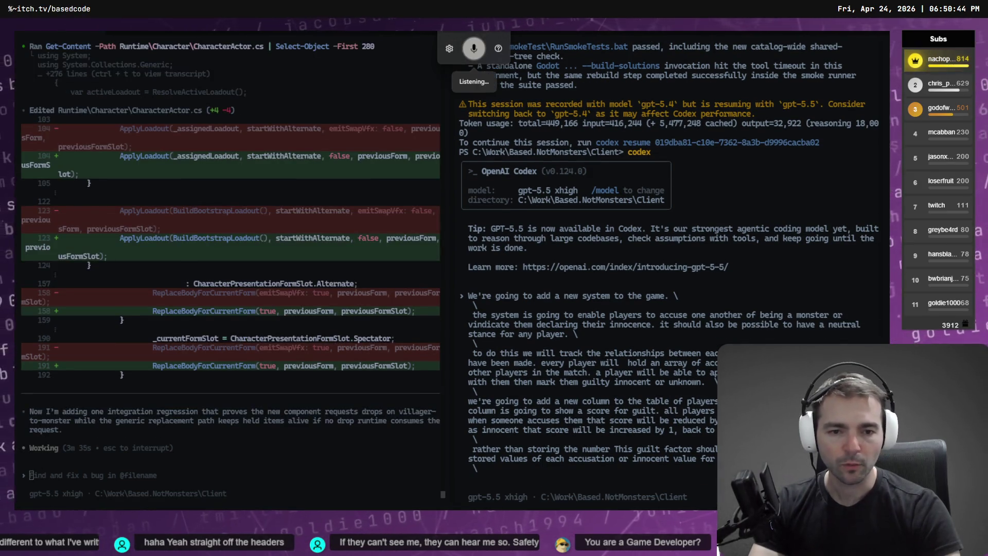
- Dictate the interaction-triggered UI element paragraph, then decline the held-item session's integration test run
type("we will need to introduce")
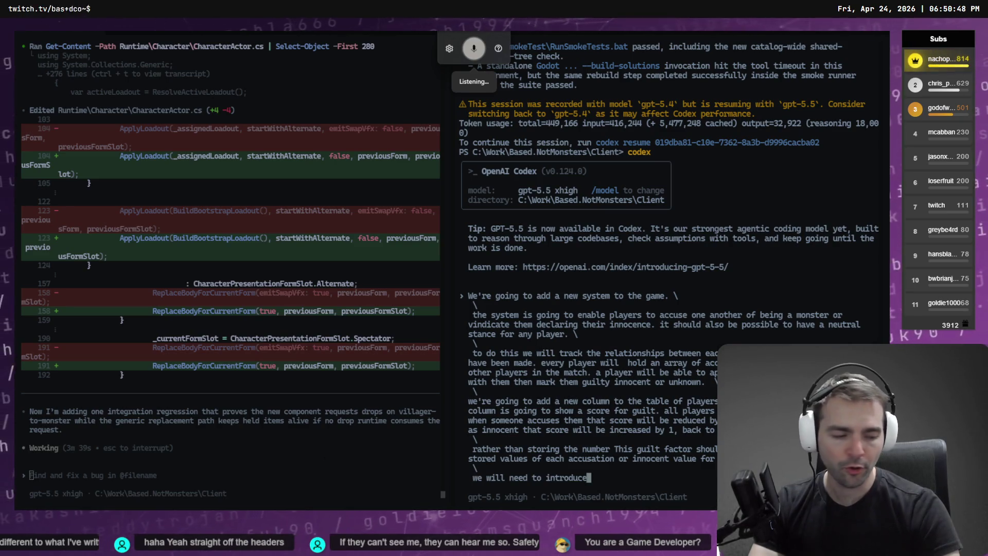
type("a new user interface")
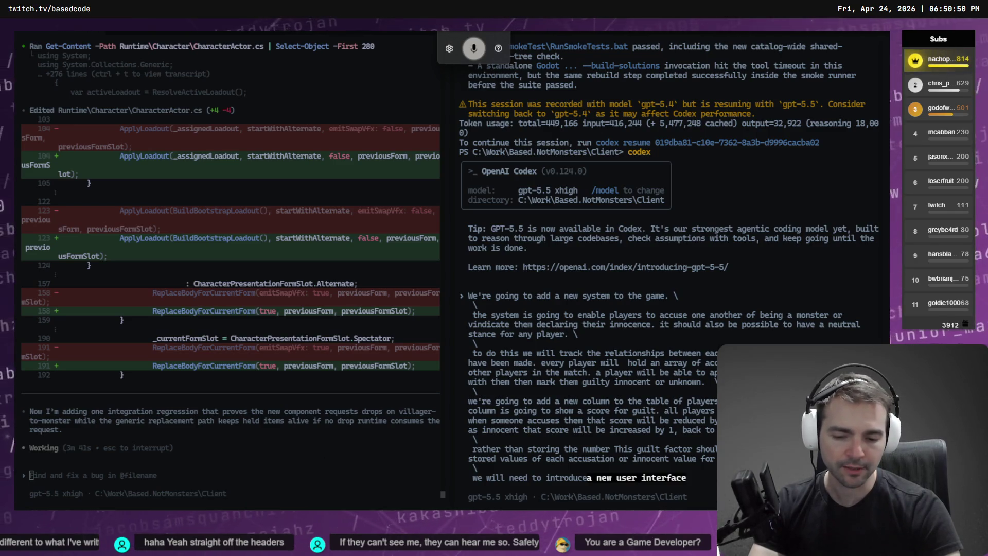
type(" element when a player goes to another player")
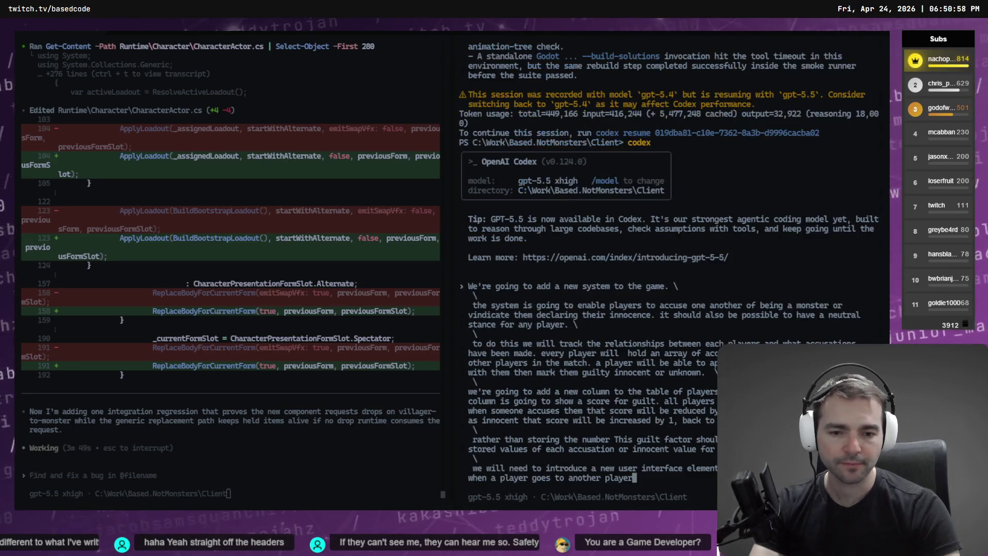
key("super+h")
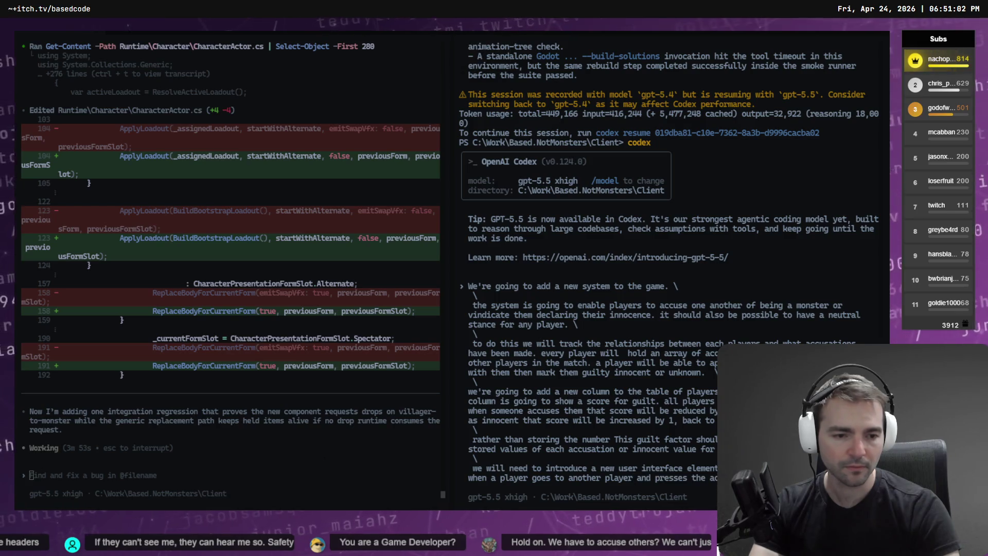
key("super+h")
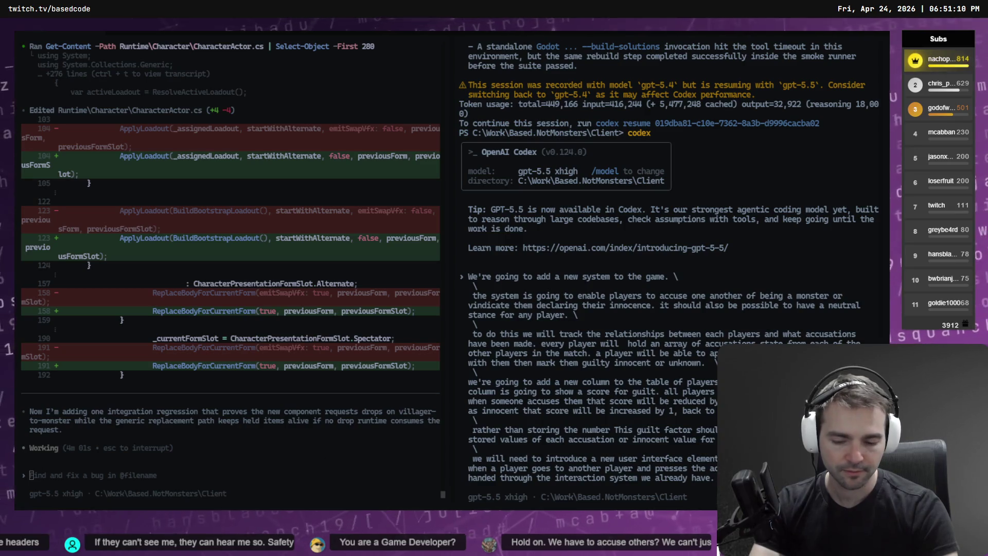
key("super+h")
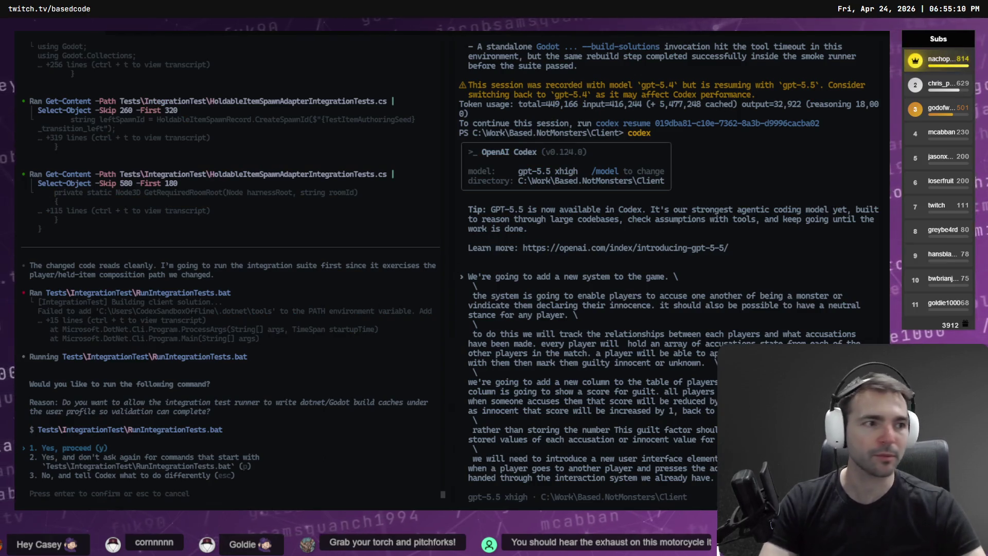
key("Escape")
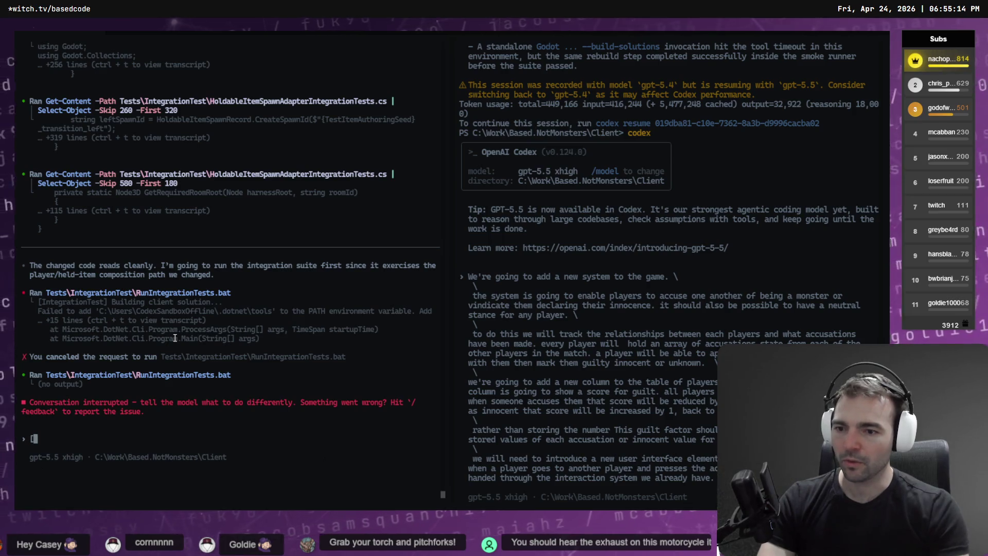
- Send 'pick up where you left off.' to resume the interrupted held-item session
key("BackSpace")
key("BackSpace")
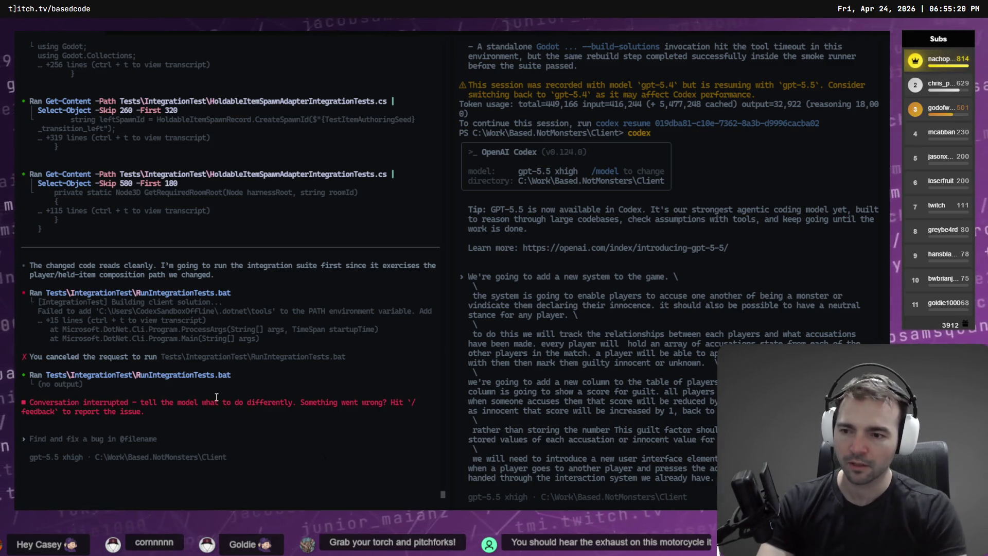
type("resue")
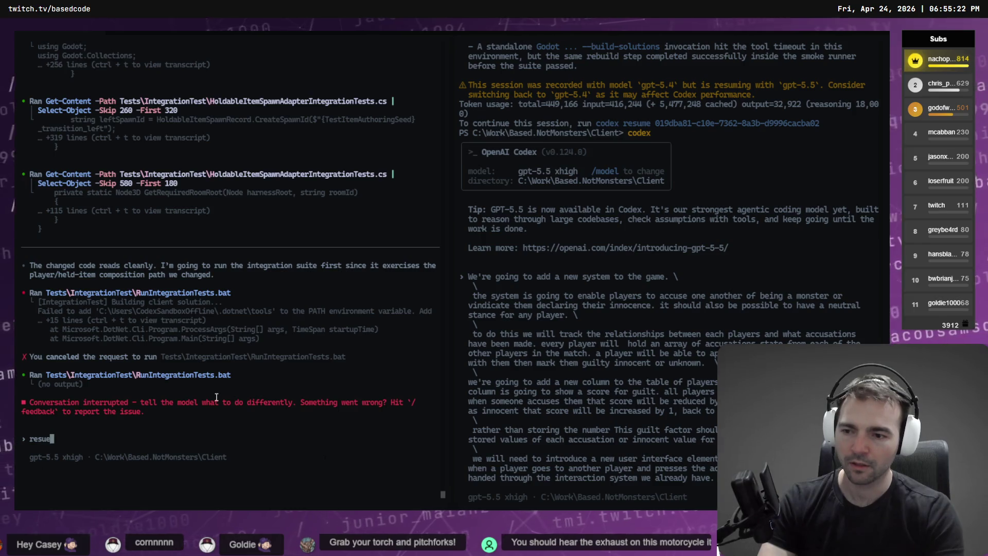
key("BackSpace")
key("BackSpace")
key("BackSpace")
type("pick up where you left off.")
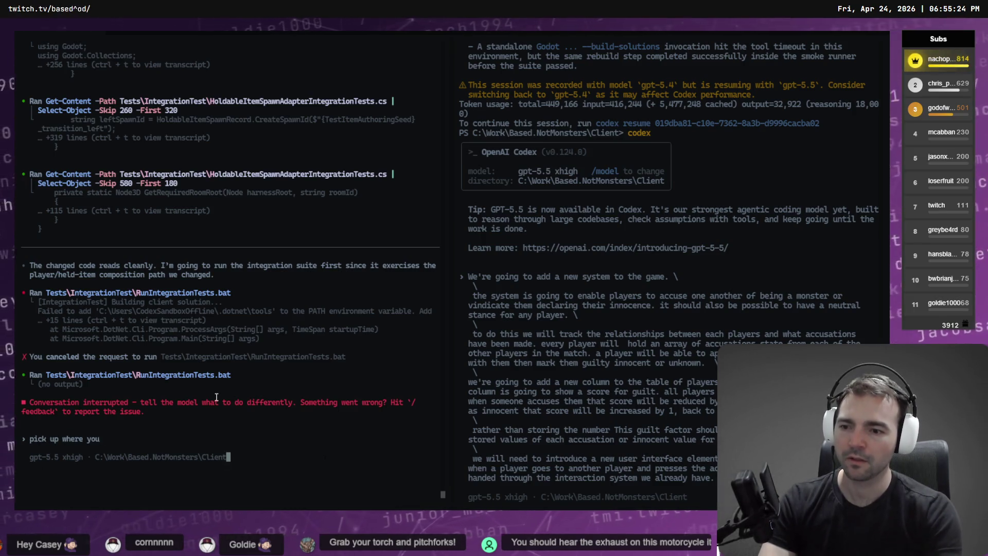
key("Return")
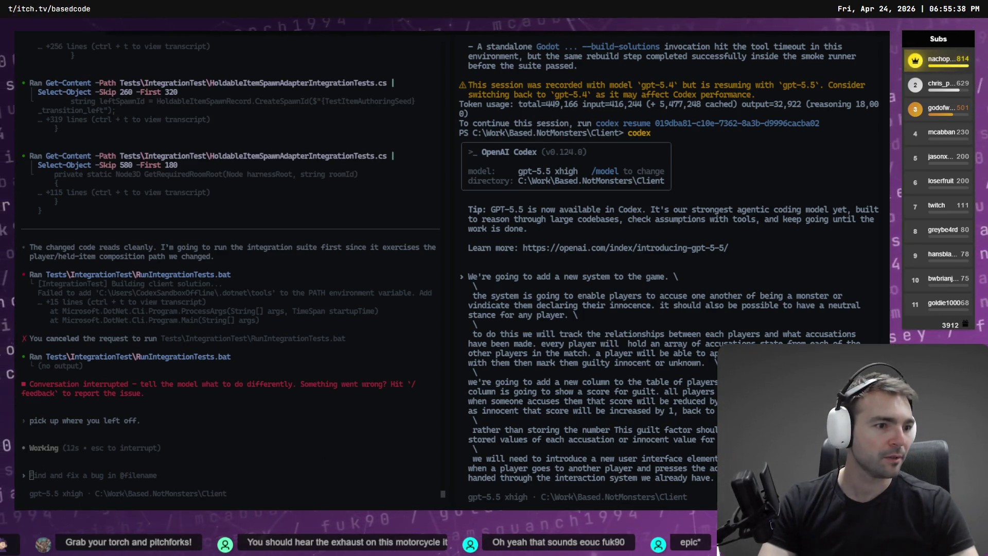
key("alt+Tab")
scroll(619, 216, "down", 3)
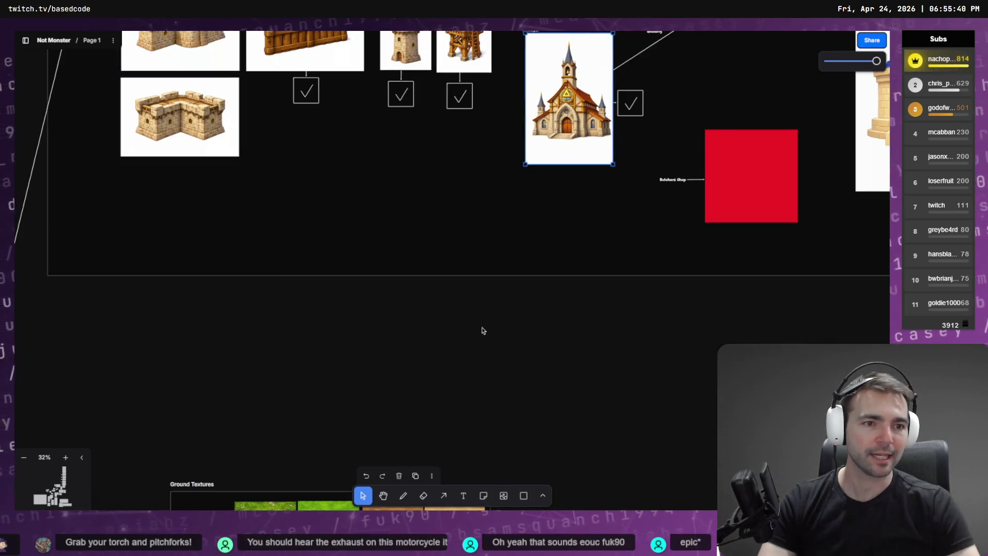
- Scroll the tldraw canvas to the Equipment group on the Not Monster board
scroll(266, 333, "down", 10)
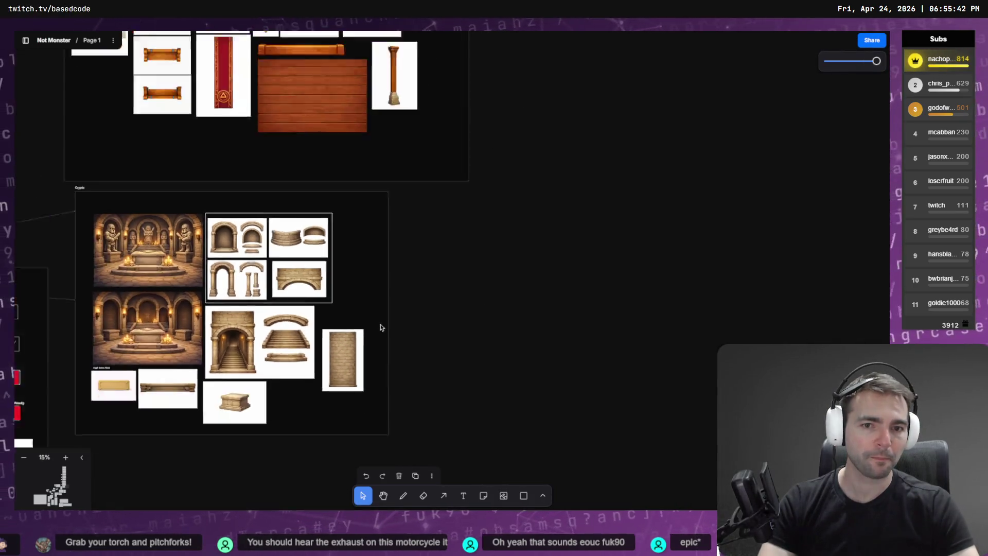
scroll(381, 328, "down", 8)
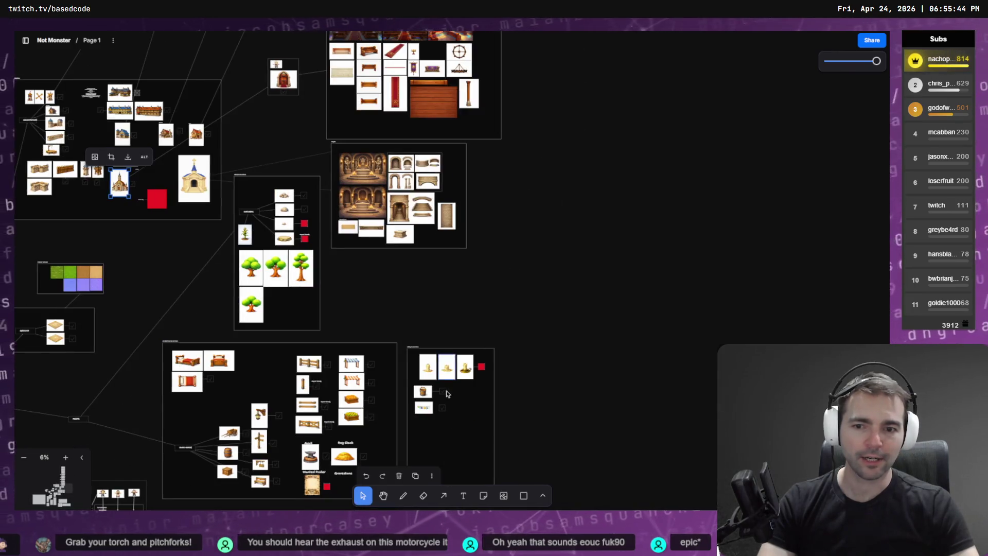
scroll(447, 393, "down", 10)
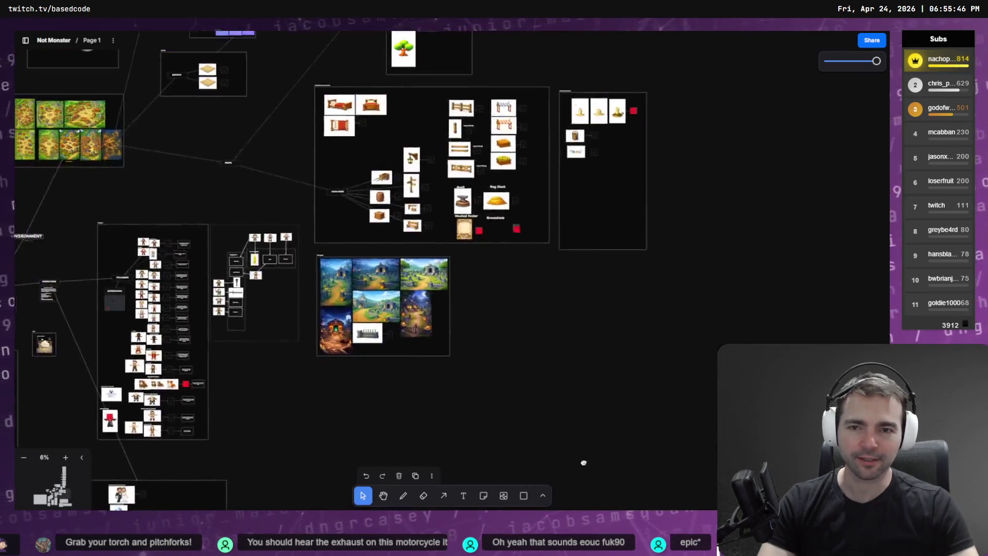
scroll(583, 462, "up", 3)
scroll(258, 322, "up", 6)
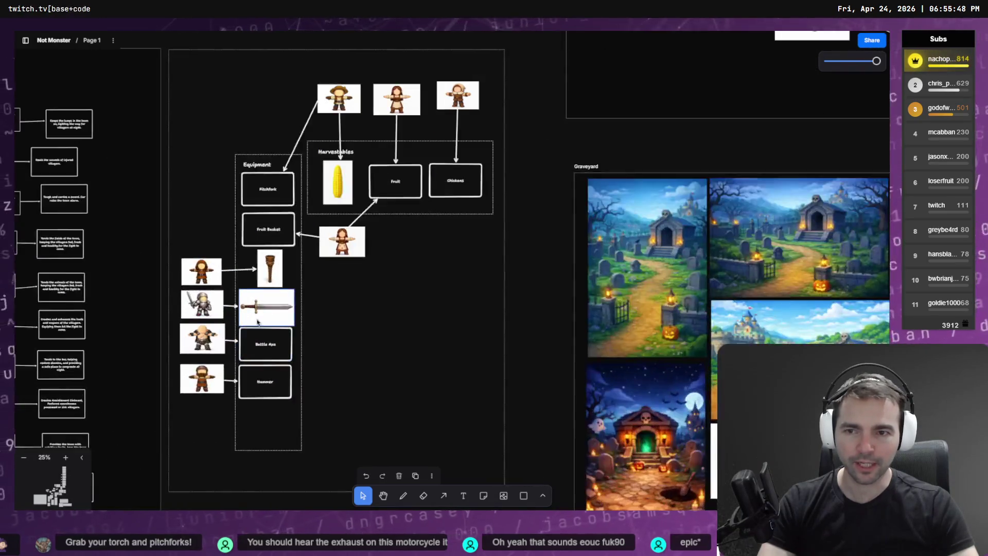
scroll(257, 322, "up", 2)
key("Escape")
scroll(258, 322, "left", 3)
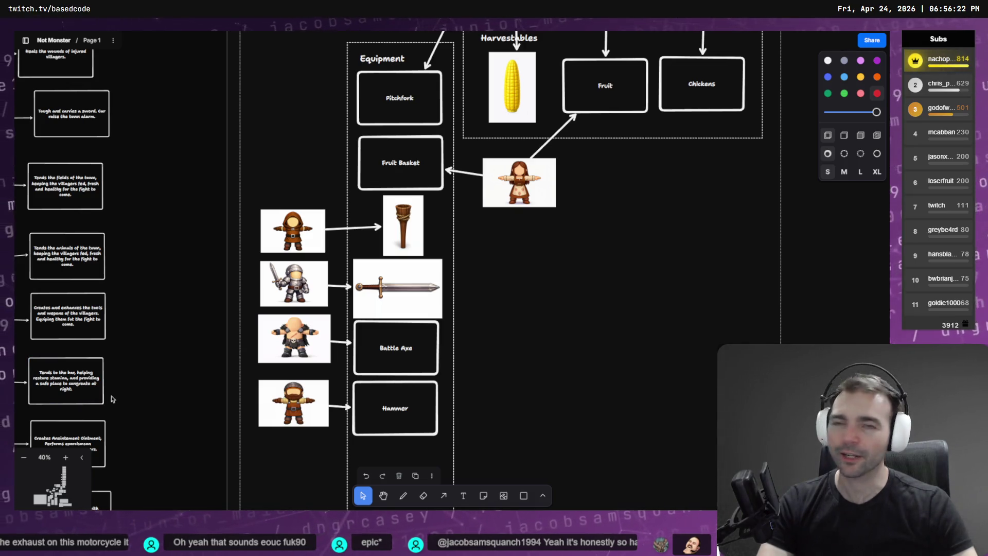
key("alt+Tab")
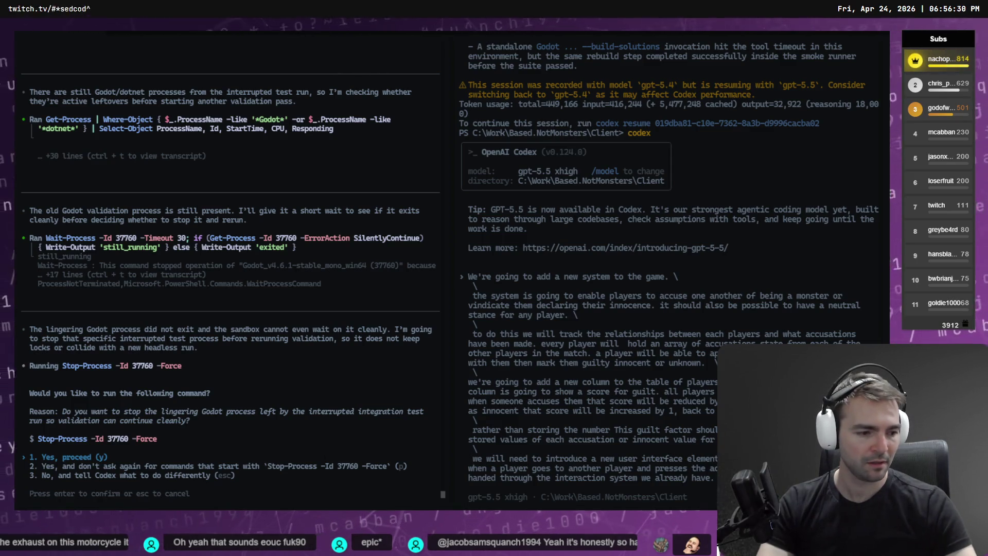
- Approve 'Stop-Process -Id 37760 -Force' to kill the leftover Godot test process
key("alt+Tab")
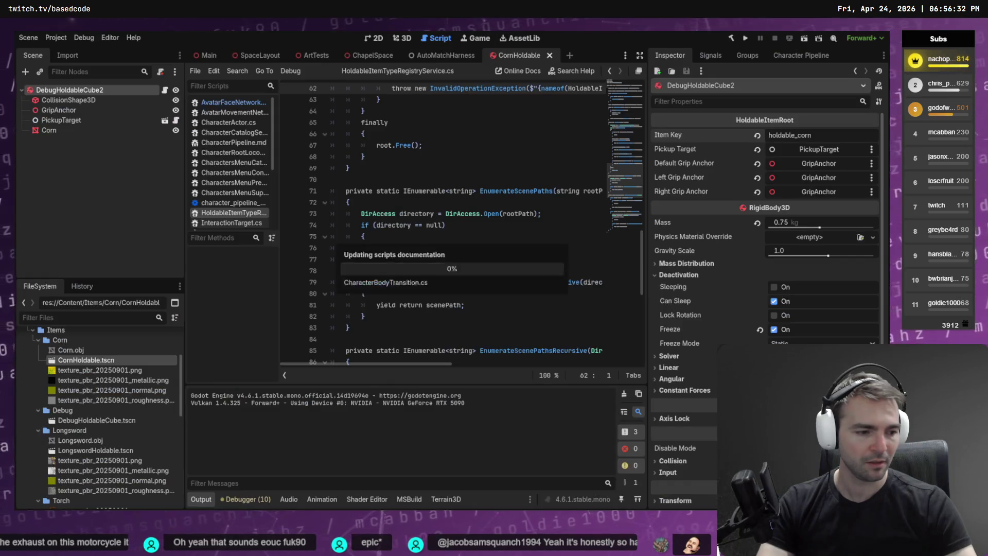
key("alt+Tab")
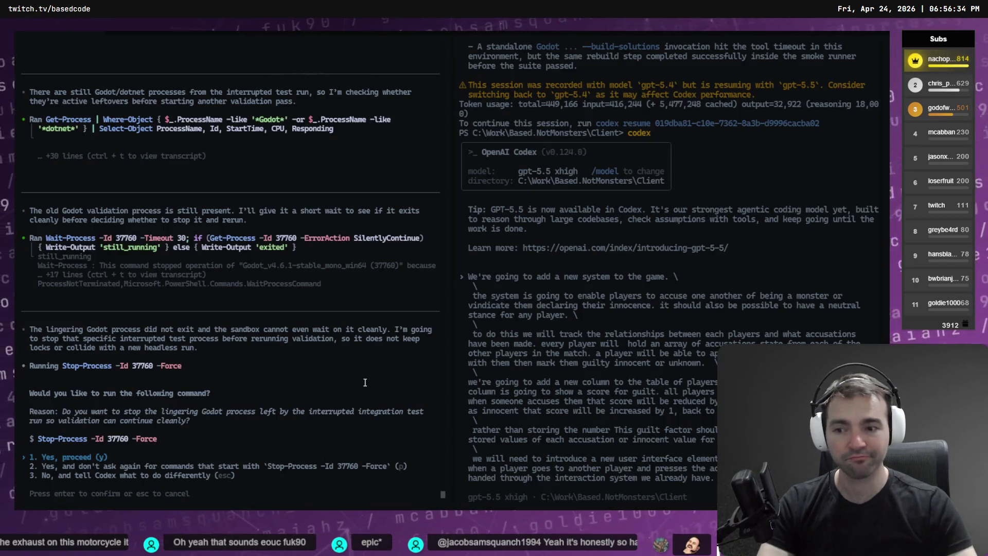
key("Return")
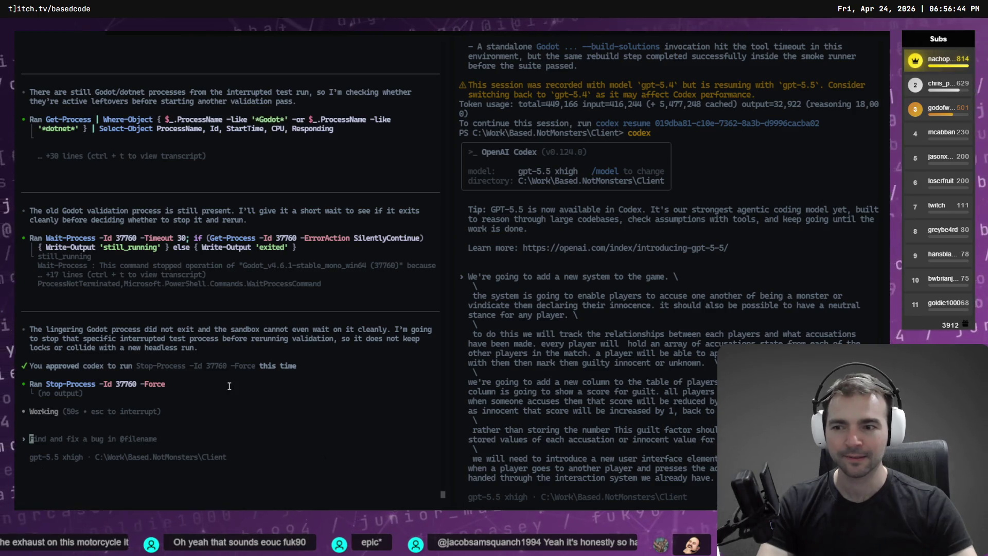
scroll(229, 386, "up", 5)
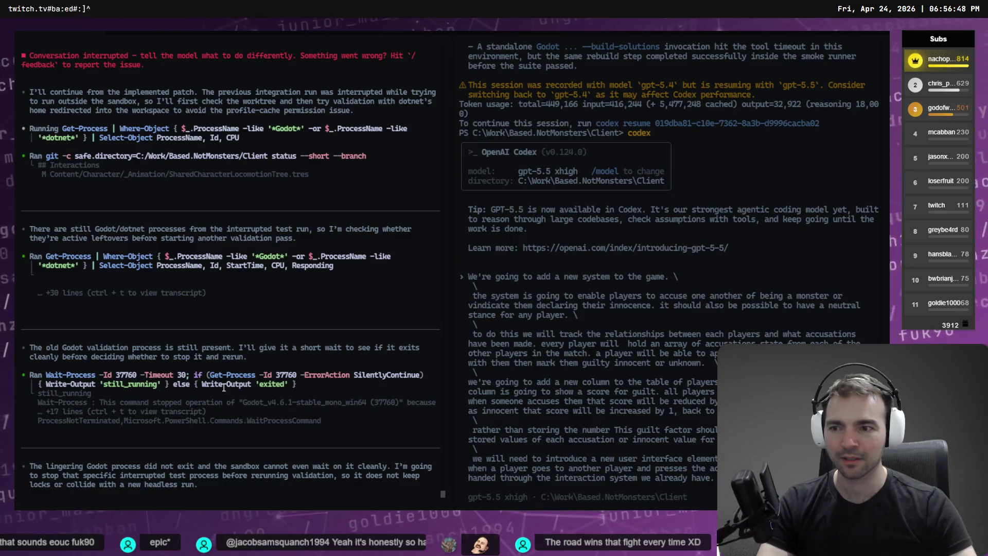
scroll(224, 387, "down", 5)
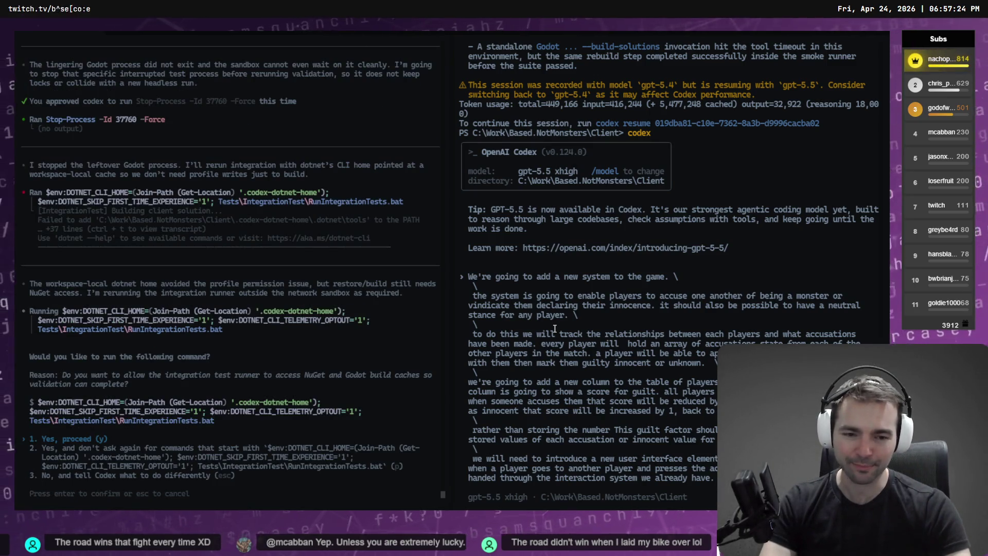
key("Return")
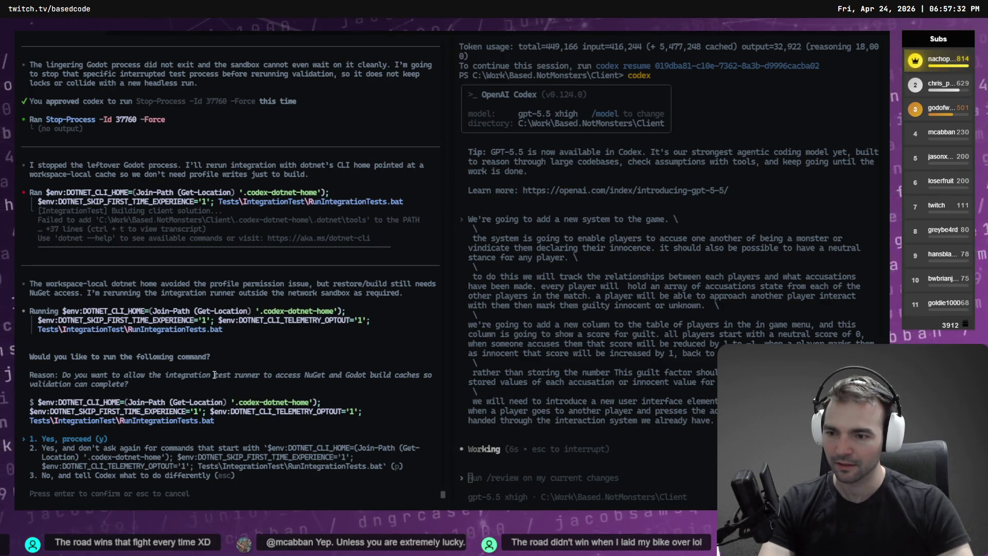
key("Return")
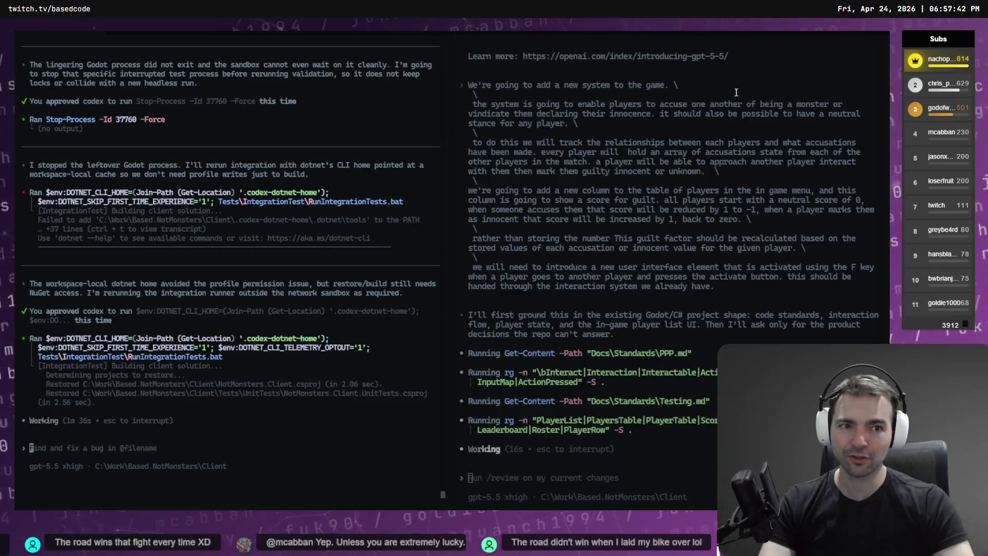
scroll(706, 133, "up", 12)
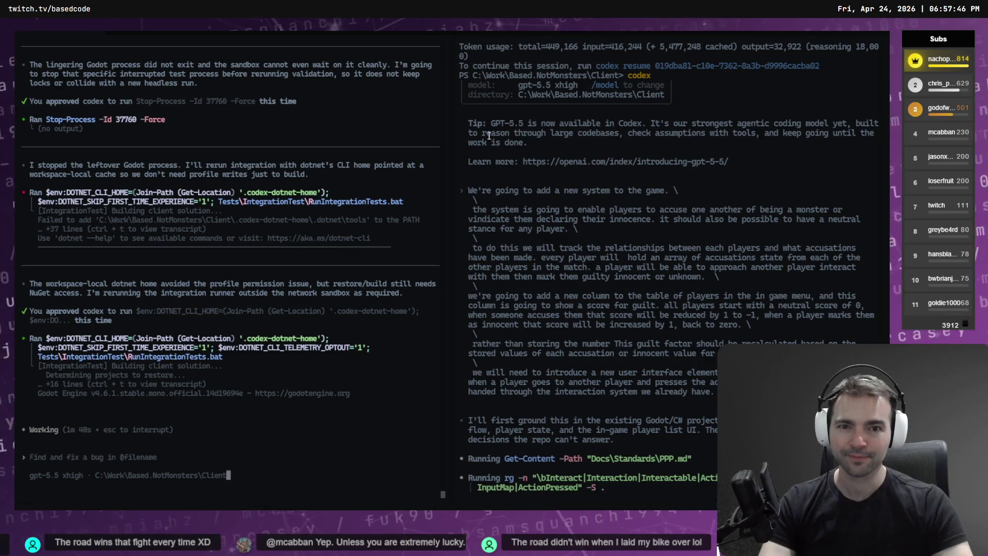
right_click(621, 138)
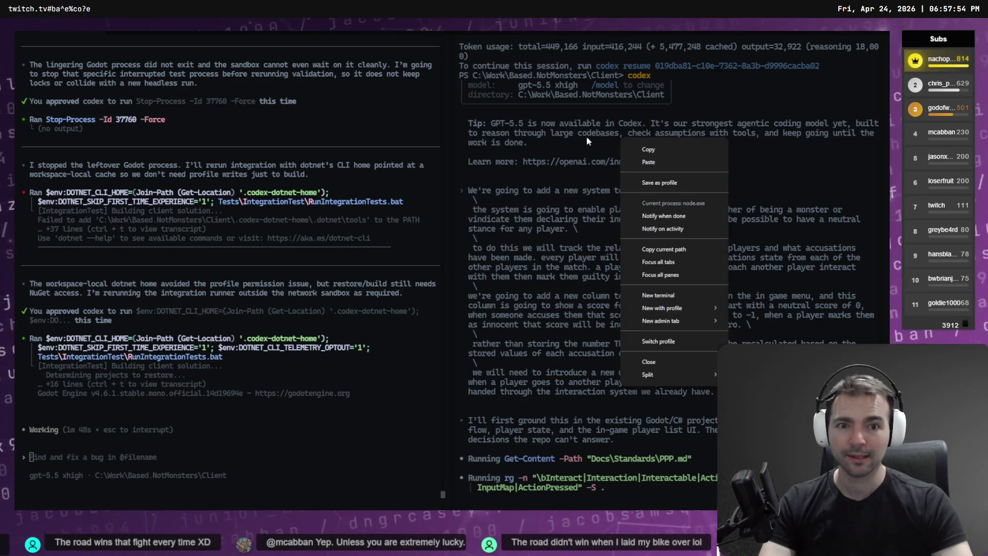
left_click(663, 160)
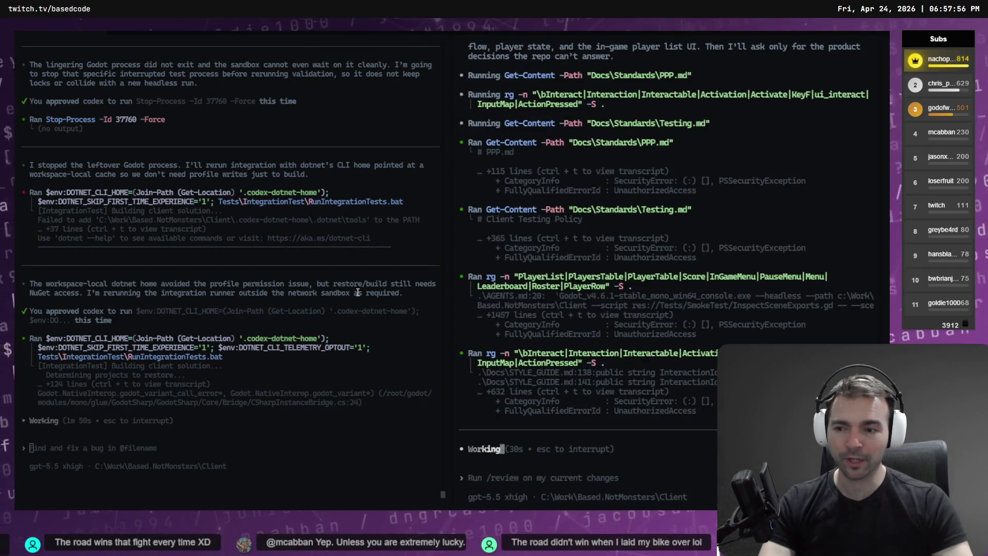
left_click(358, 293)
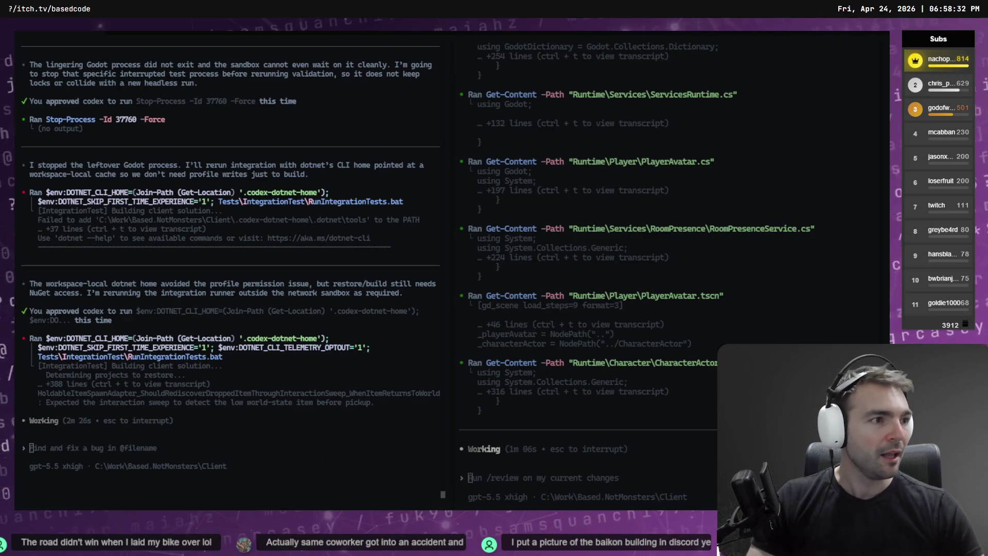
- Duplicate the Hammer box just below it, rename the copy 'Clever' and align it under Hammer
key("alt+Tab")
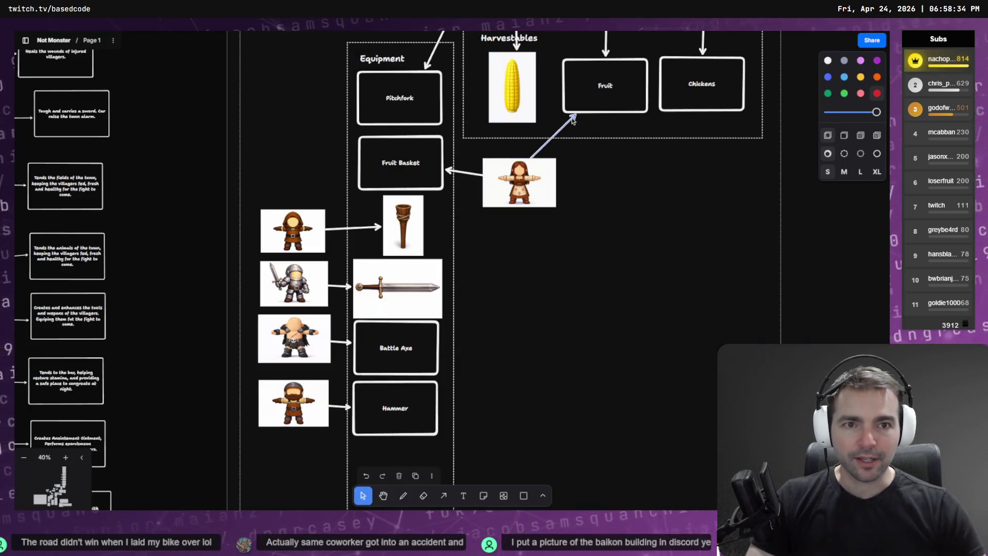
scroll(573, 121, "down", 2)
scroll(573, 121, "left", 2)
left_click(428, 141)
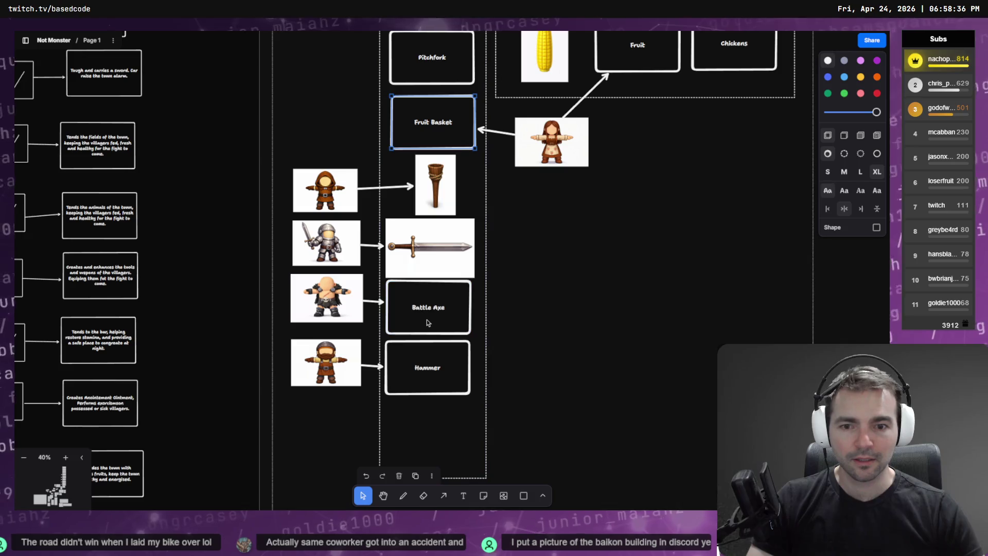
left_click(427, 378)
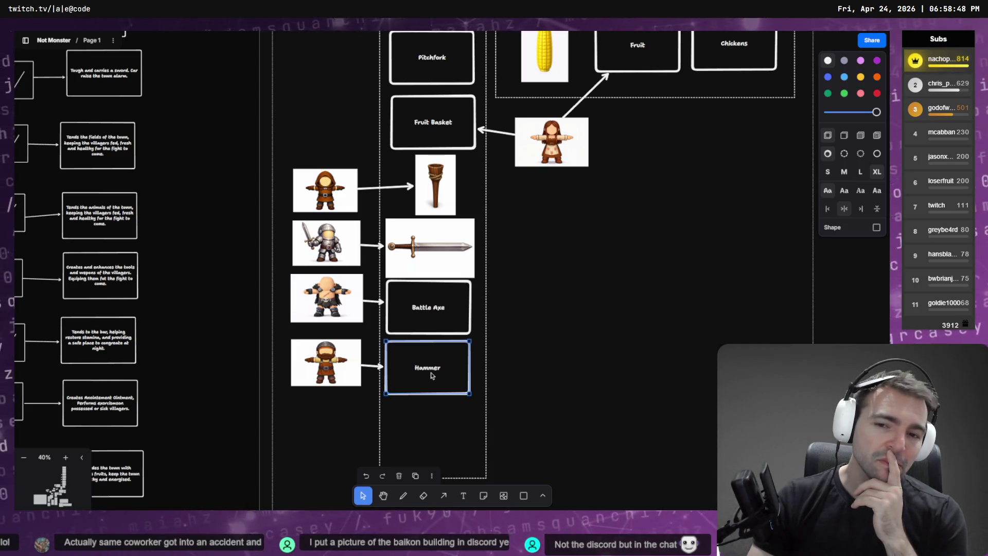
left_click_drag(431, 375, 432, 436)
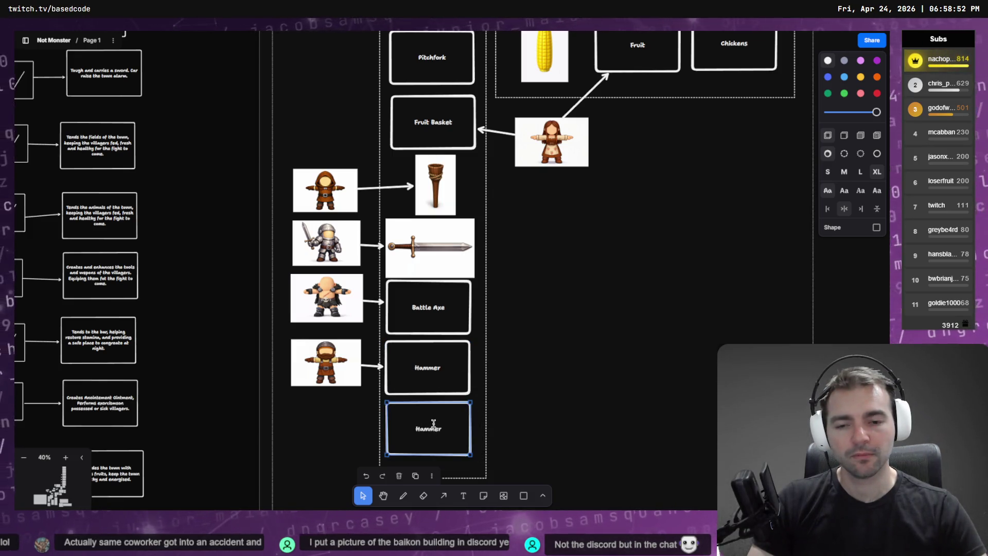
double_click(432, 437)
type("Clever")
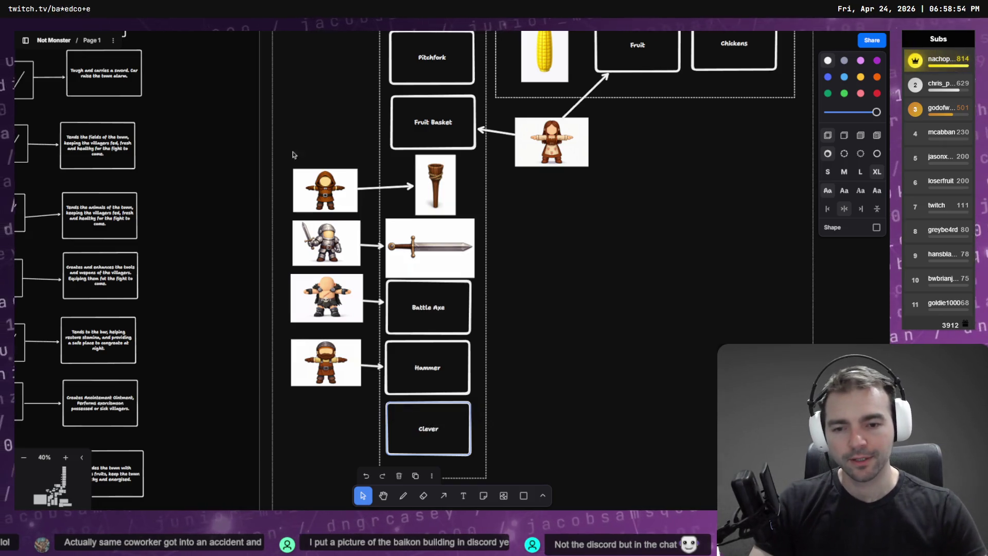
left_click(587, 297)
scroll(561, 304, "down", 2)
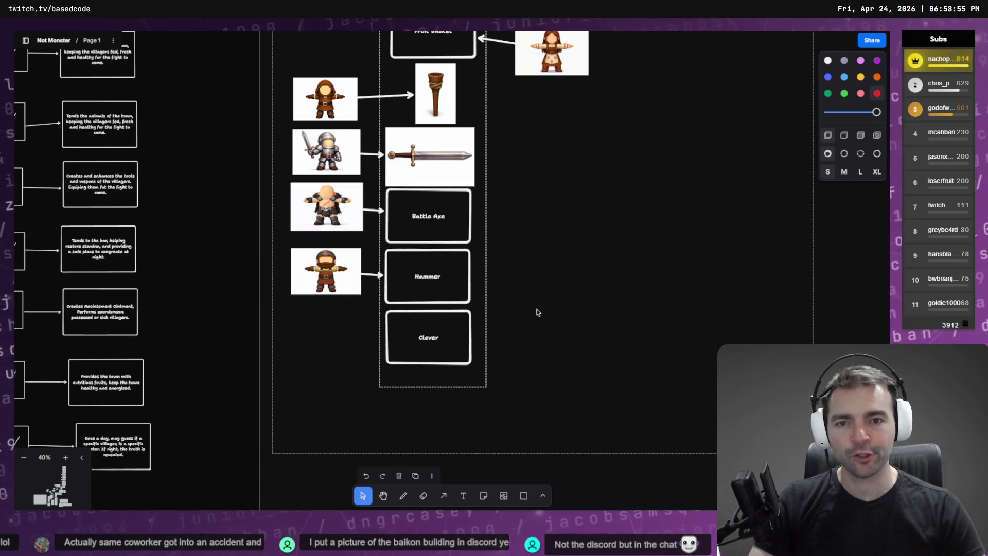
left_click(421, 325)
left_click_drag(422, 326, 423, 327)
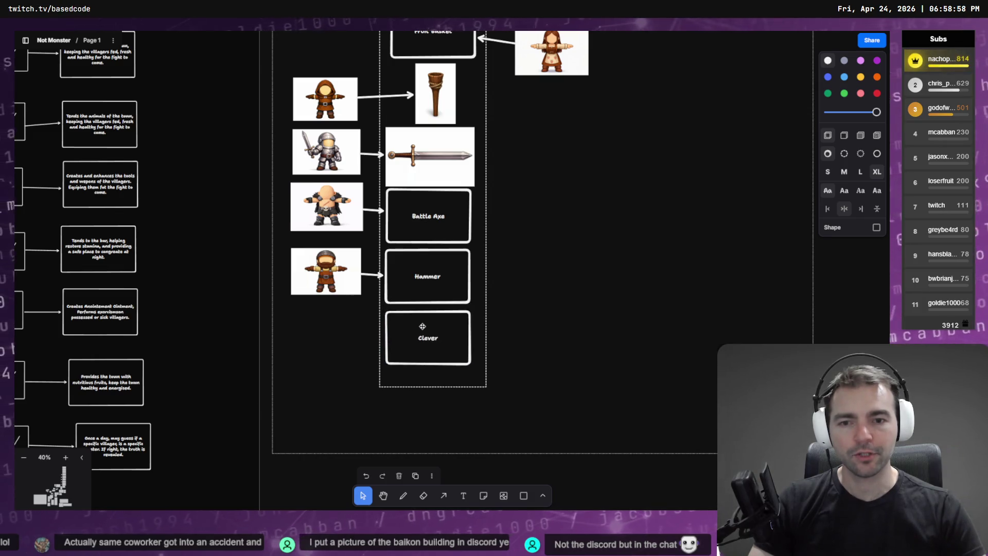
- Extend the Equipment frame downward and add a 'Club' copy of Clever aligned beneath it
scroll(460, 285, "up", 4)
scroll(459, 285, "down", 6)
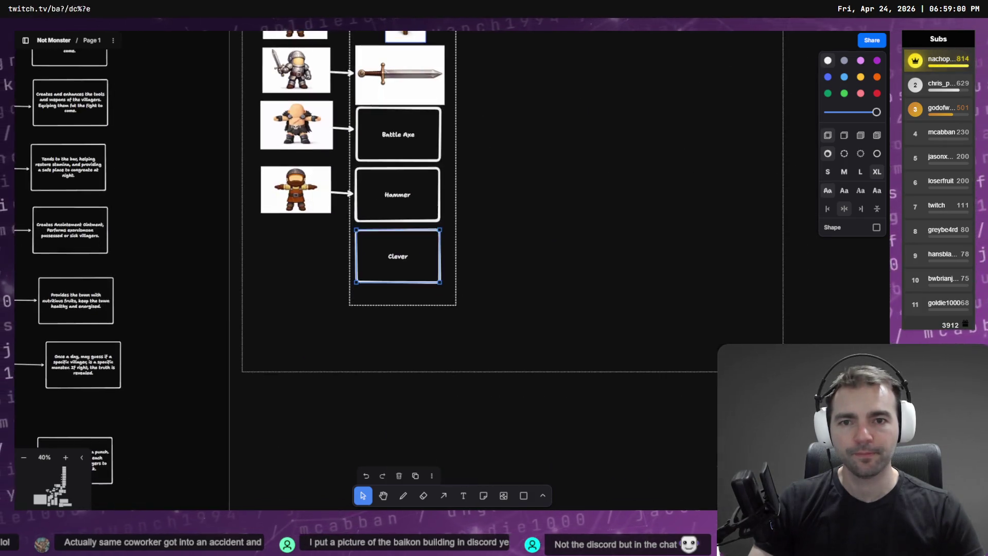
left_click(409, 306)
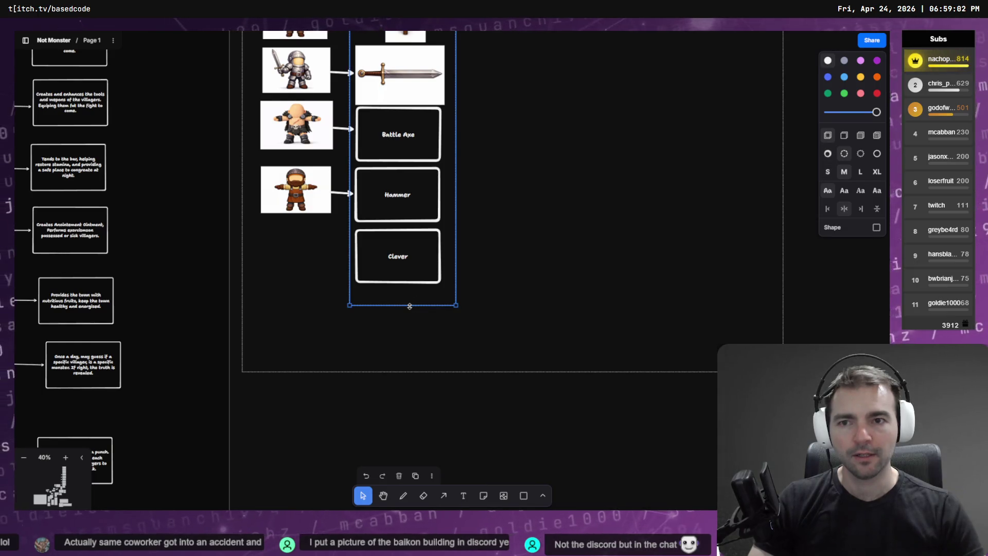
mouse_move(409, 305)
left_mouse_down()
mouse_move(395, 370)
mouse_move(394, 354)
left_mouse_up()
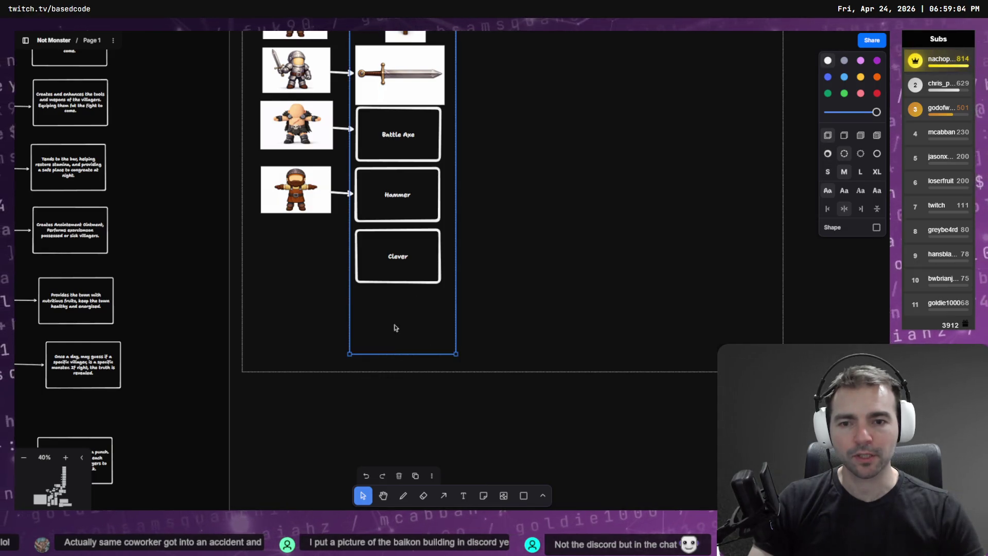
left_click(395, 281)
left_click_drag(406, 269, 412, 331, "alt")
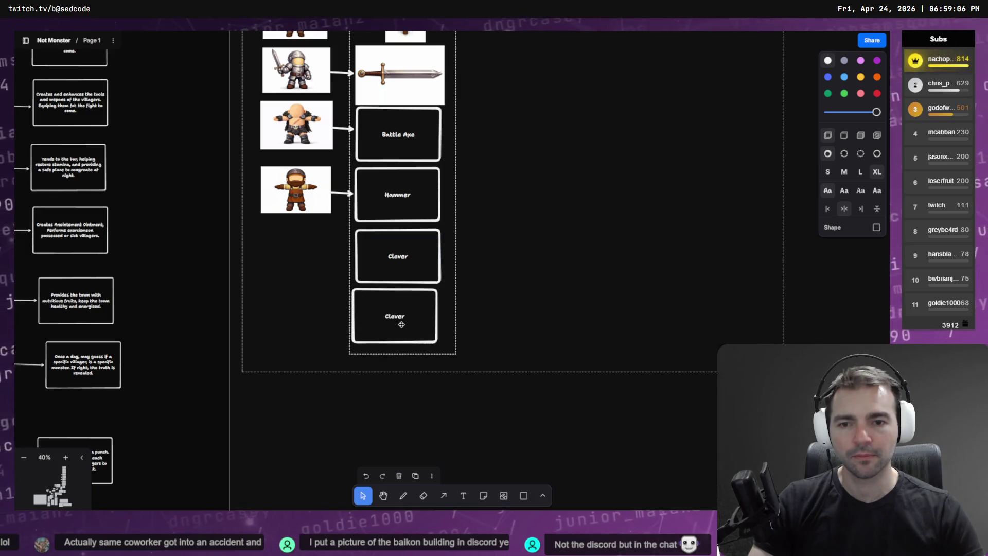
key("Return")
type("Club")
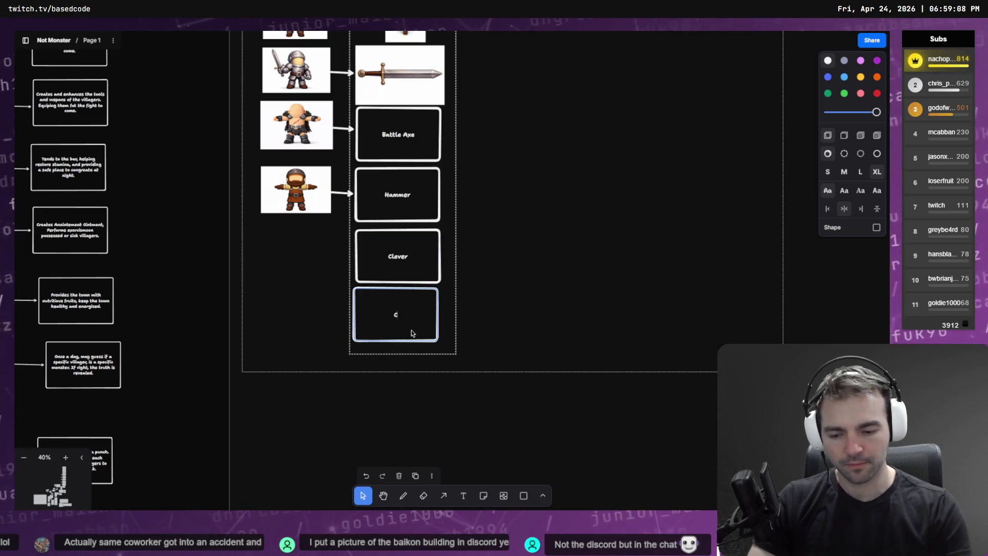
key("Escape")
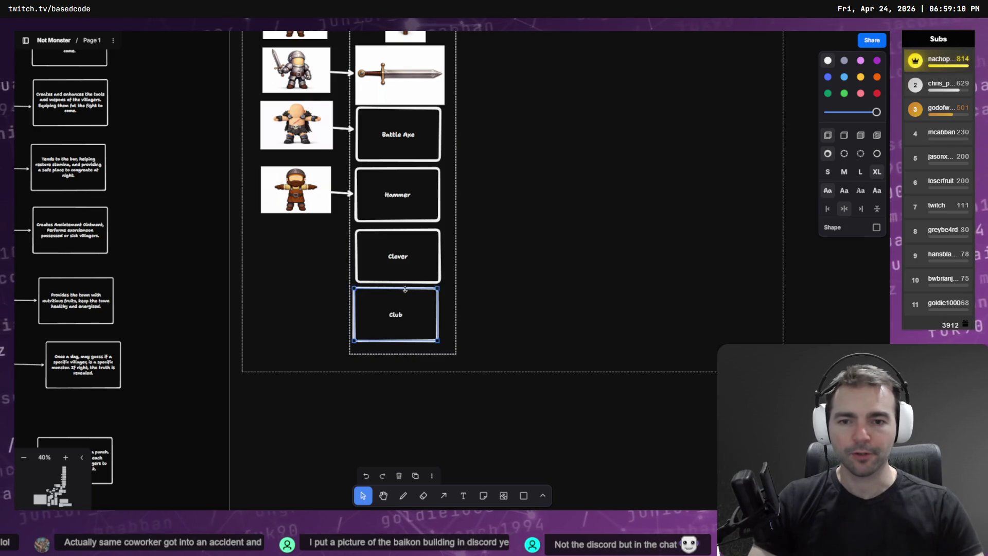
left_click_drag(414, 294, 419, 295)
left_click(525, 271)
- Pan the board to check the new Clever and Club boxes in the Equipment column
mouse_move(534, 129)
left_mouse_down()
mouse_move(499, 392)
mouse_move(496, 340)
mouse_move(470, 376)
left_mouse_up()
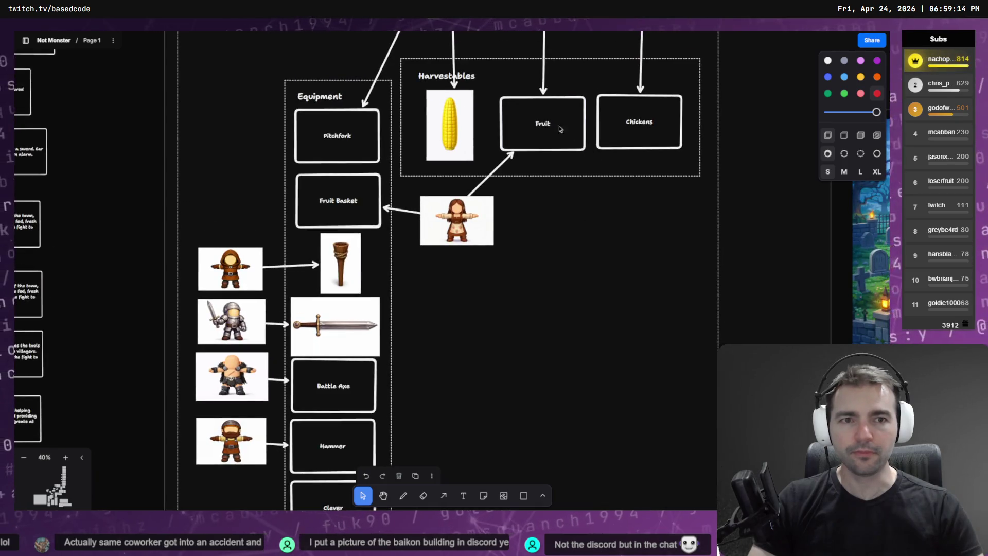
mouse_move(497, 445)
left_mouse_down()
mouse_move(509, 311)
mouse_move(498, 388)
left_mouse_up()
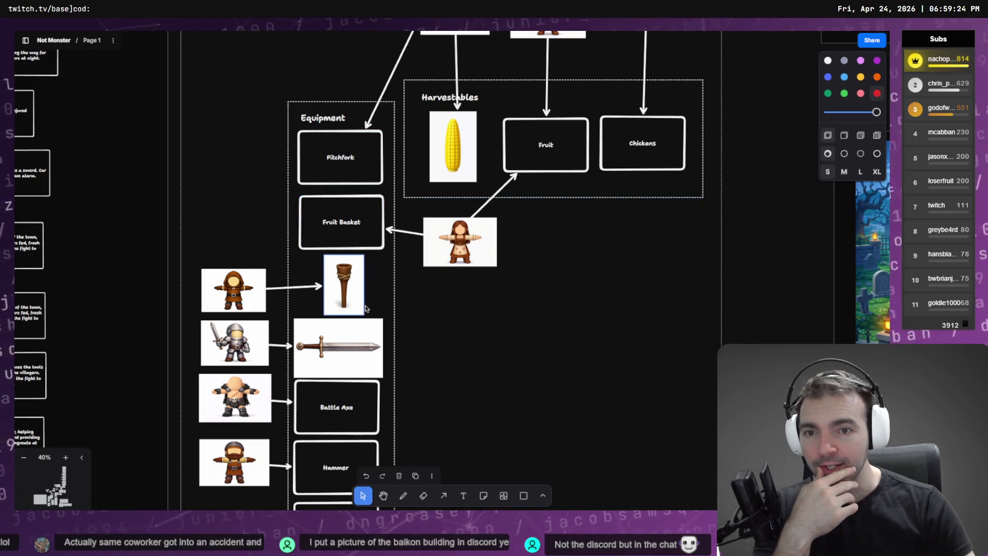
scroll(346, 386, "down", 4)
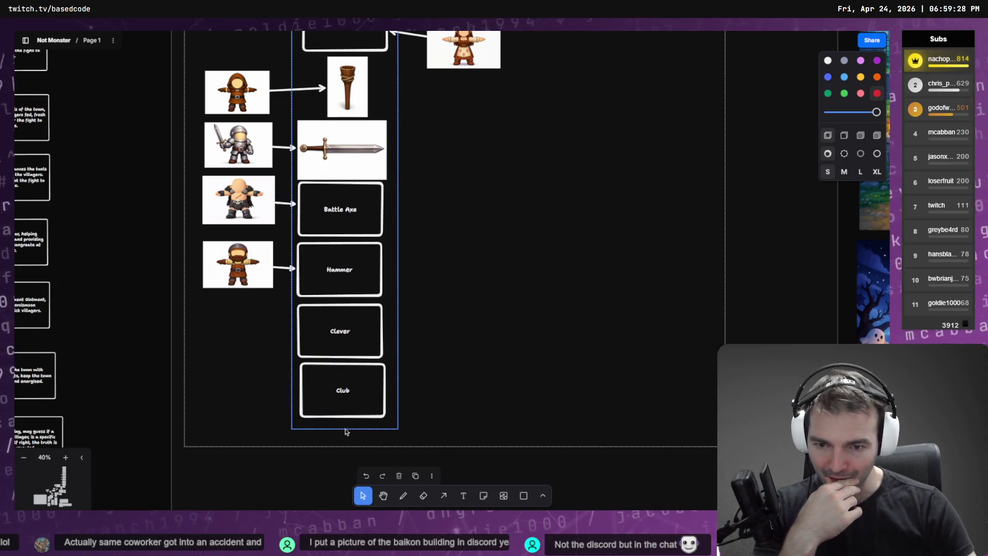
scroll(346, 431, "up", 5)
scroll(355, 331, "down", 3)
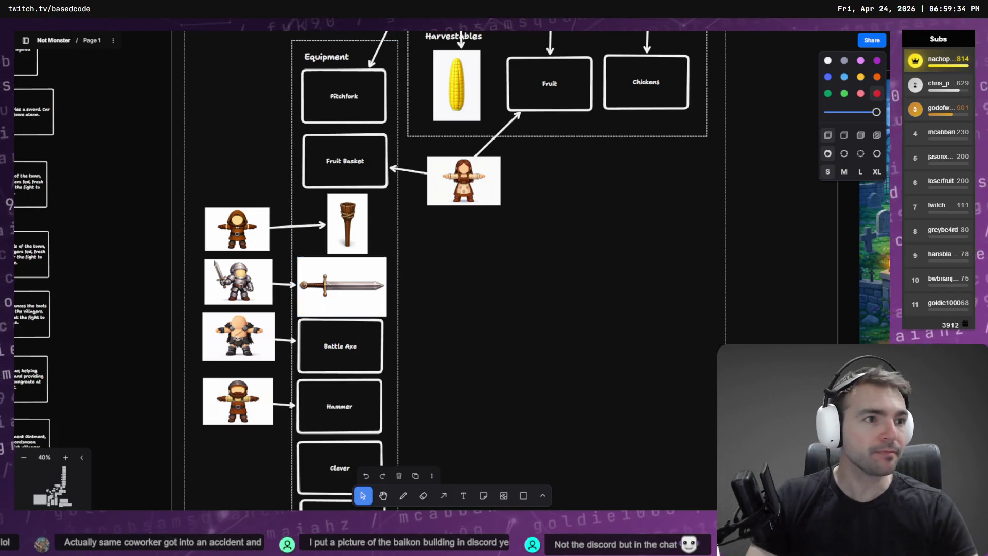
key("alt+Tab")
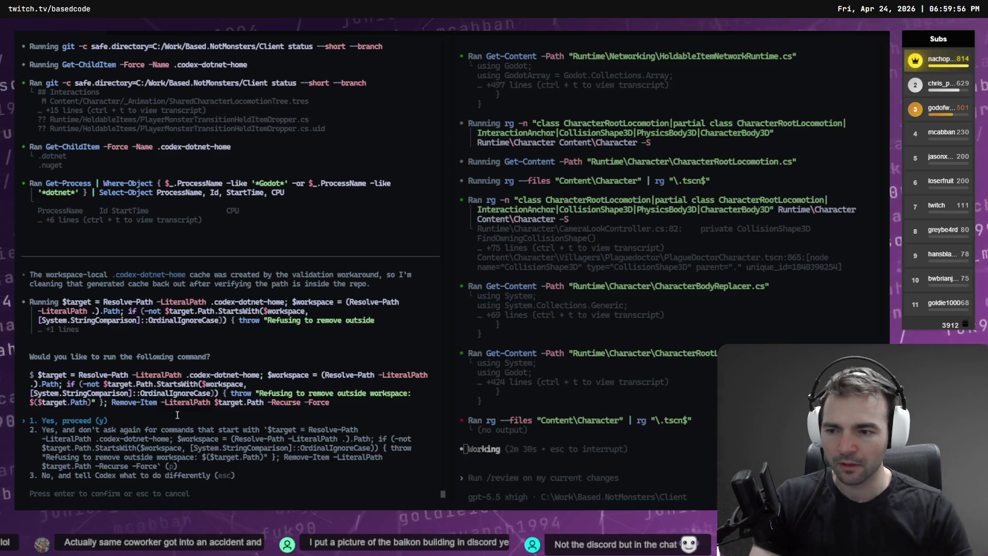
- Approve deleting the .codex-dotnet-home cache, then approve running RunSmokeTests.bat
key("Return")
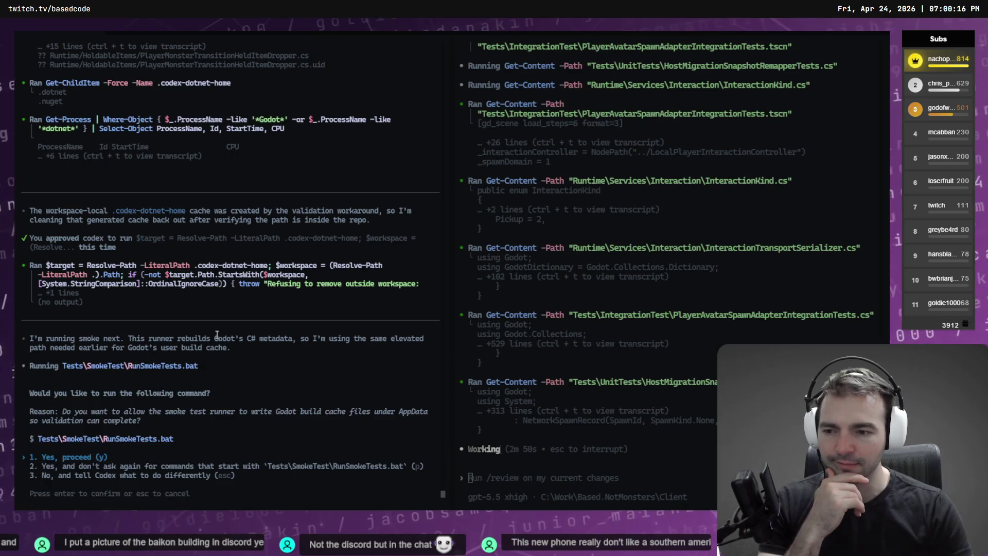
key("Return")
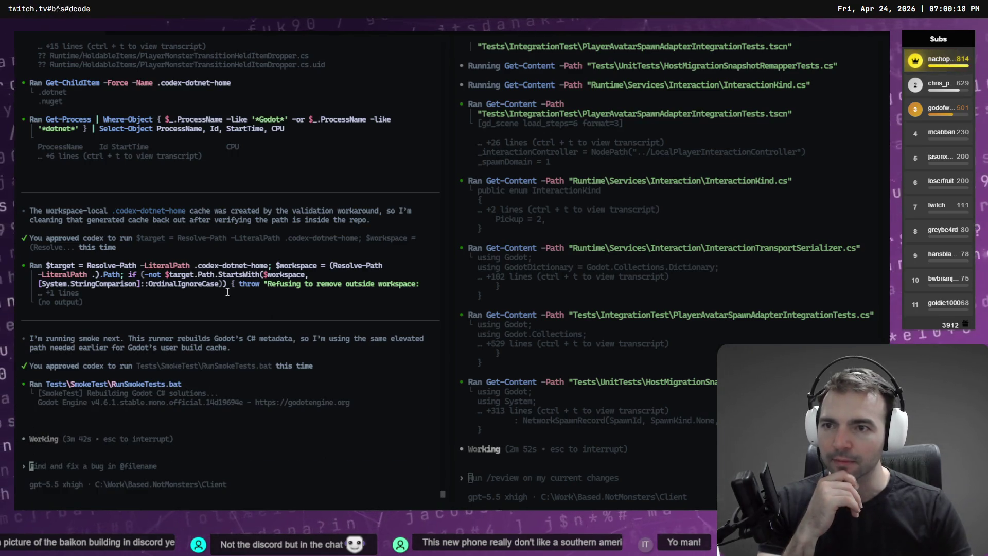
scroll(227, 292, "up", 3)
scroll(172, 113, "down", 3)
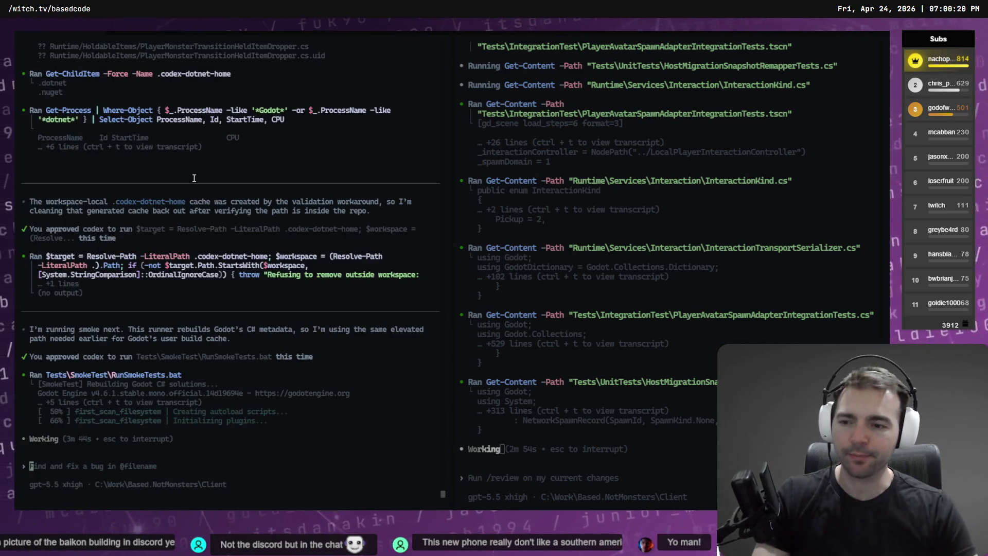
key("alt+Tab")
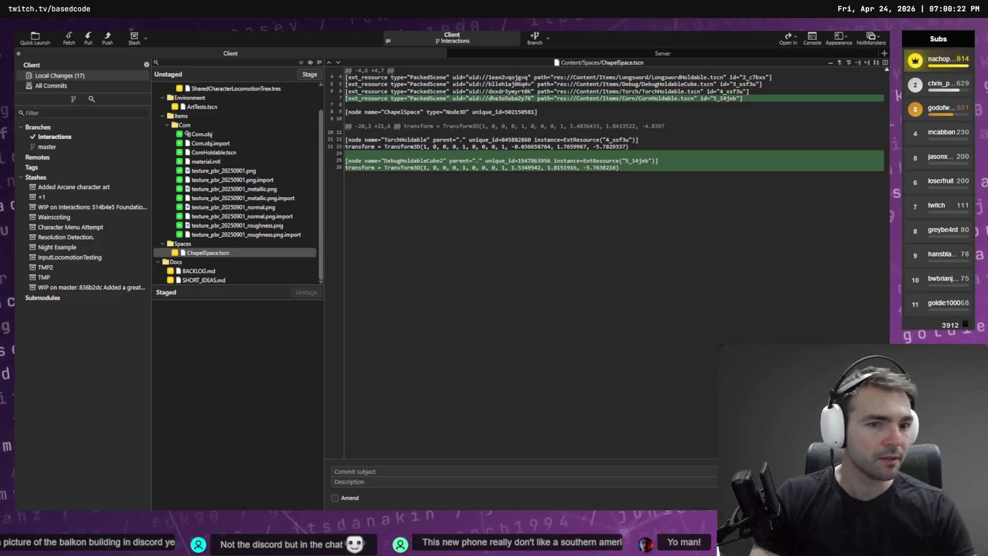
- Review the new drop transform utility, its uid file, and the LocalPlayerHeldItemController.cs changes
left_click(231, 199)
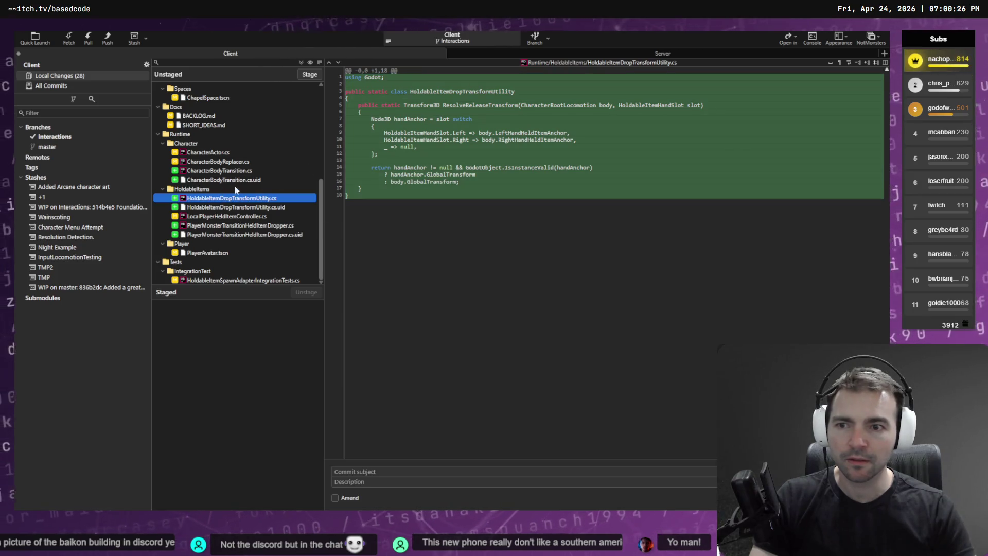
left_click(219, 208)
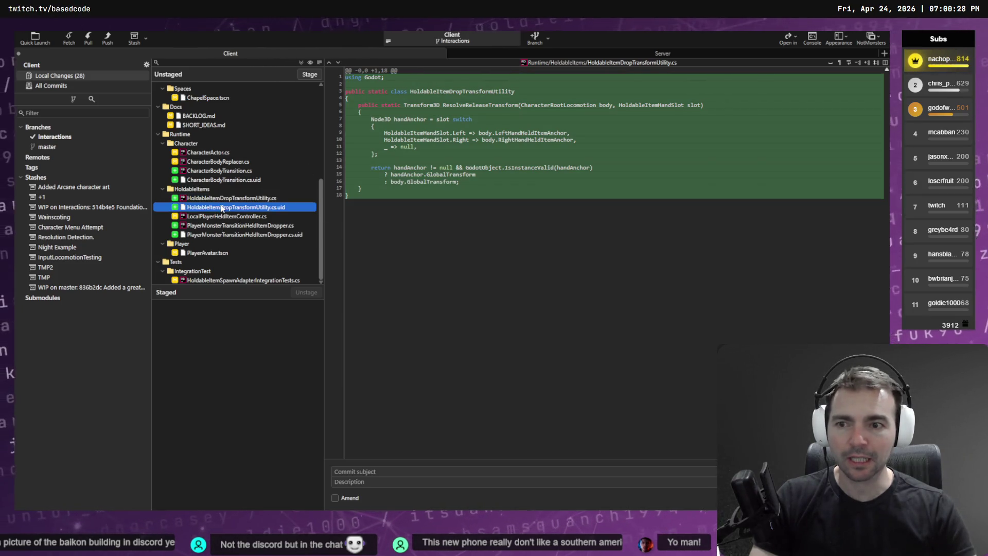
left_click(228, 221)
left_click(243, 208)
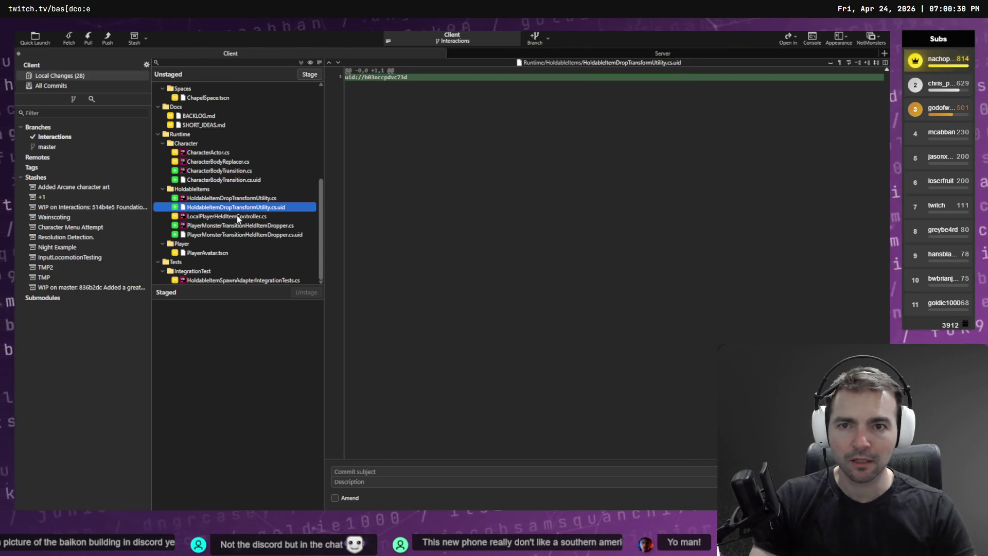
left_click(238, 217)
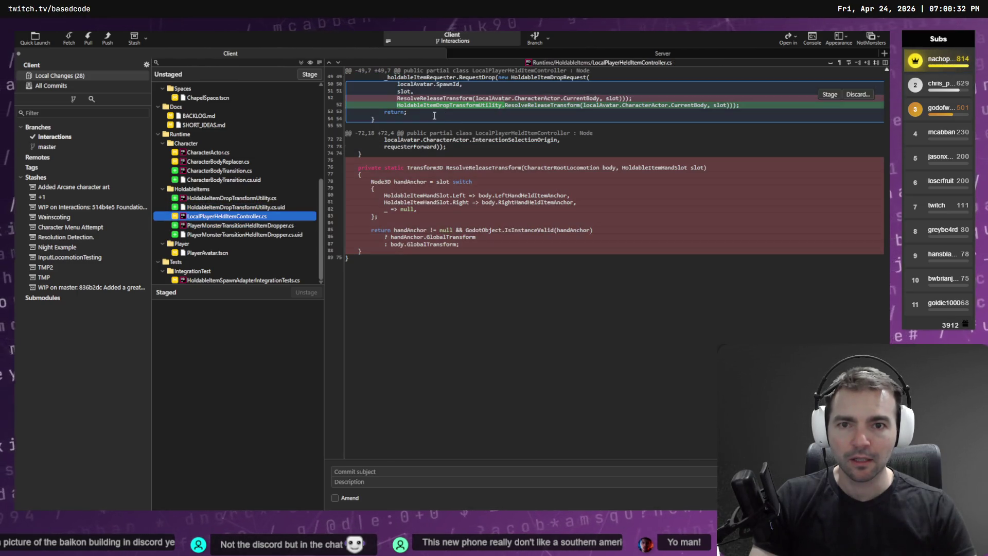
- Review PlayerMonsterTransitionHeldItemDropper.cs against the utility, marking the ResolveReleaseTransform call at lines 65–66
mouse_move(460, 161)
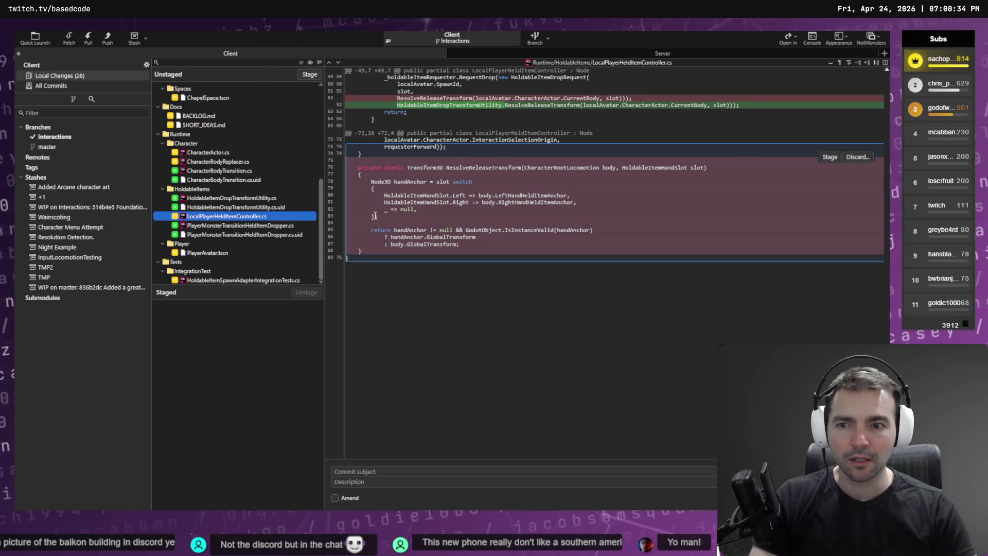
left_click(252, 227)
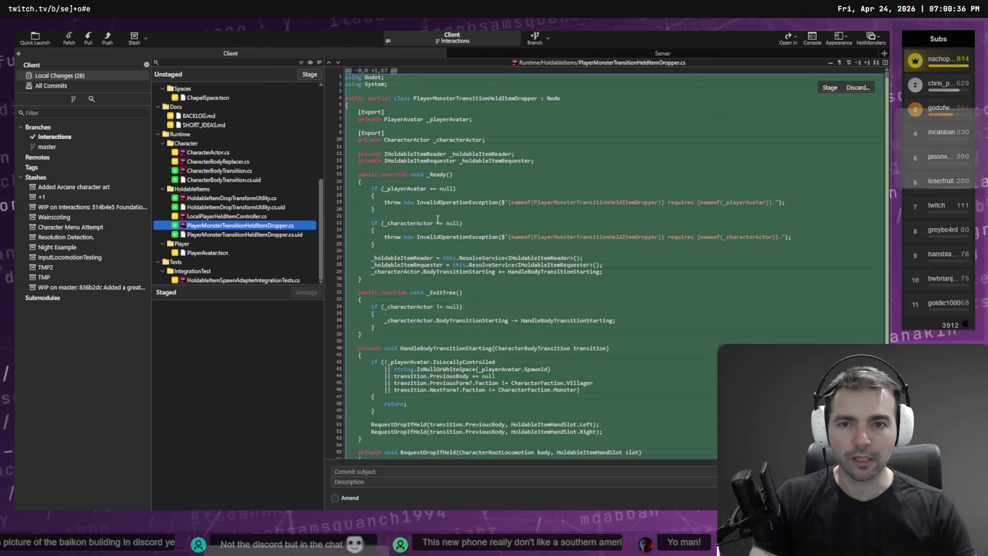
scroll(437, 219, "down", 1)
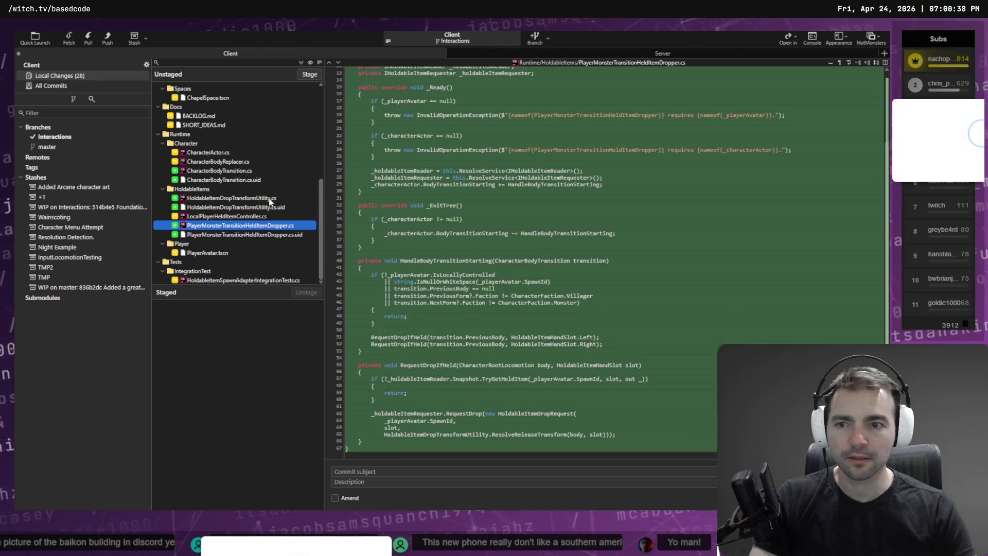
left_click(241, 200)
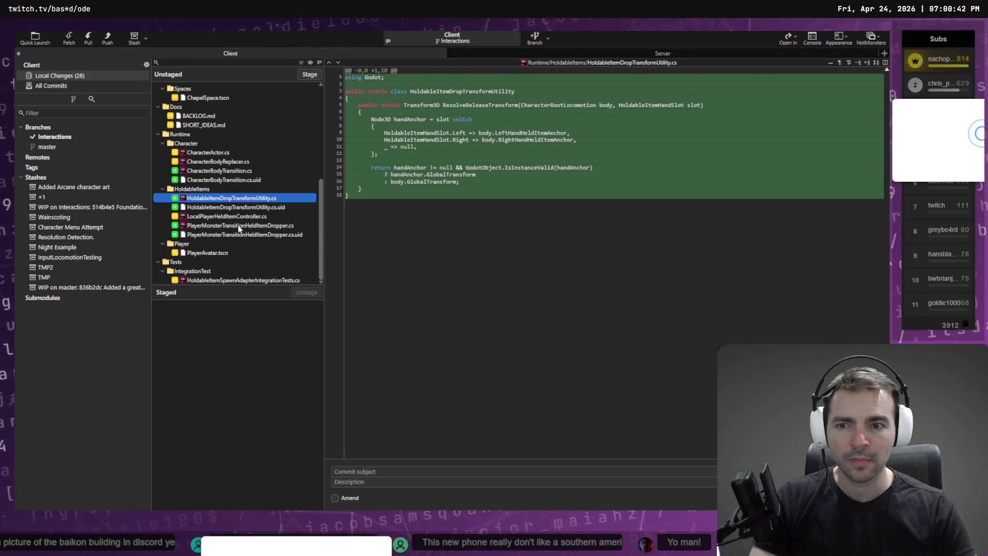
mouse_move(447, 114)
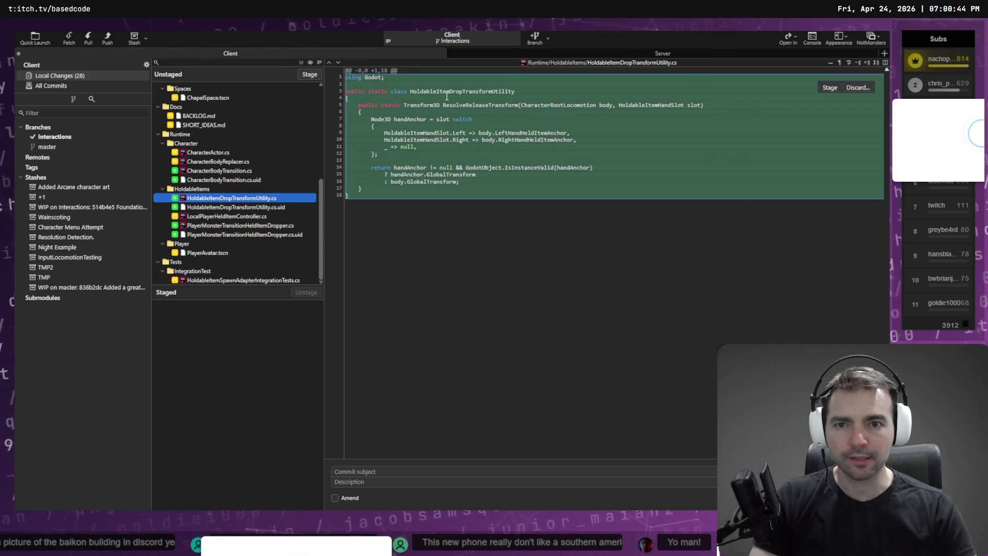
left_click(237, 226)
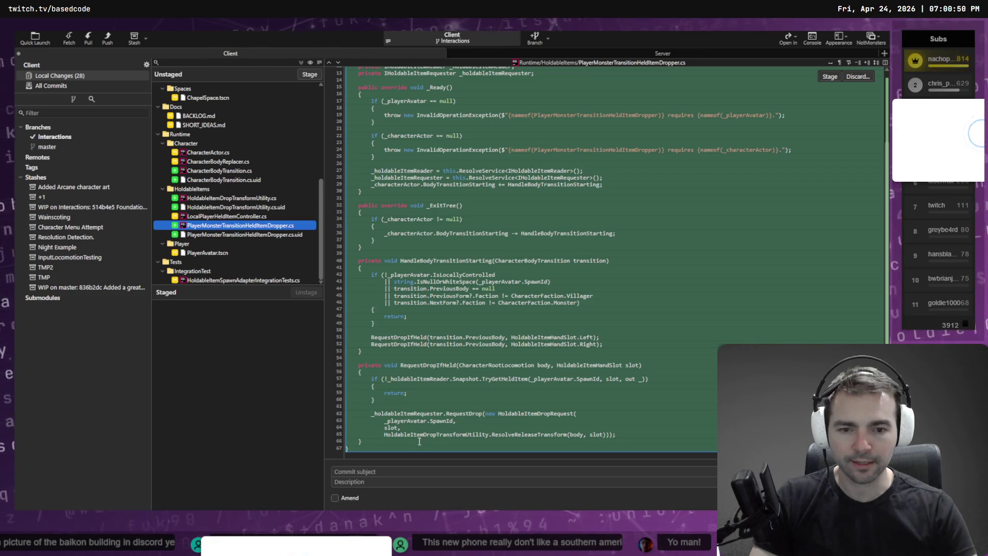
left_click_drag(419, 441, 327, 438)
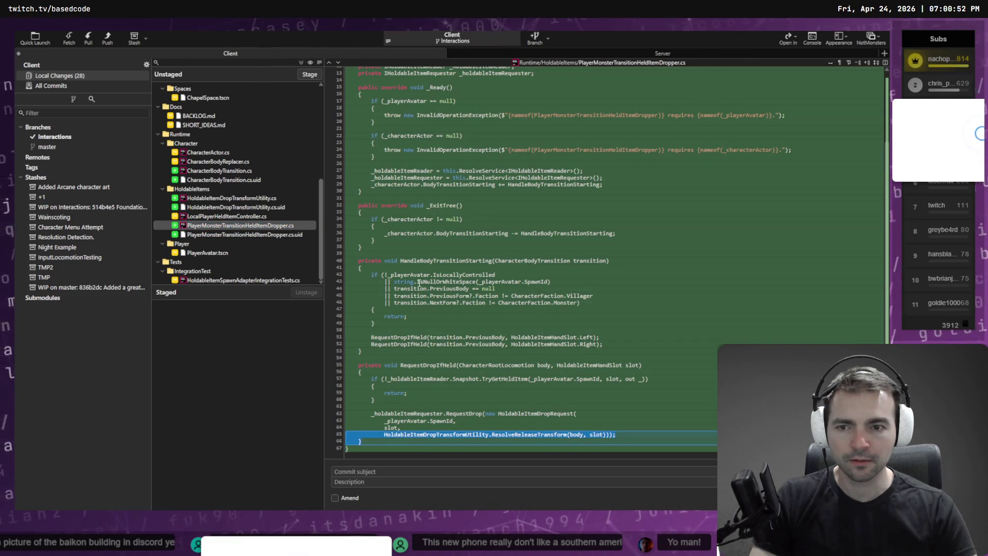
left_click(232, 197)
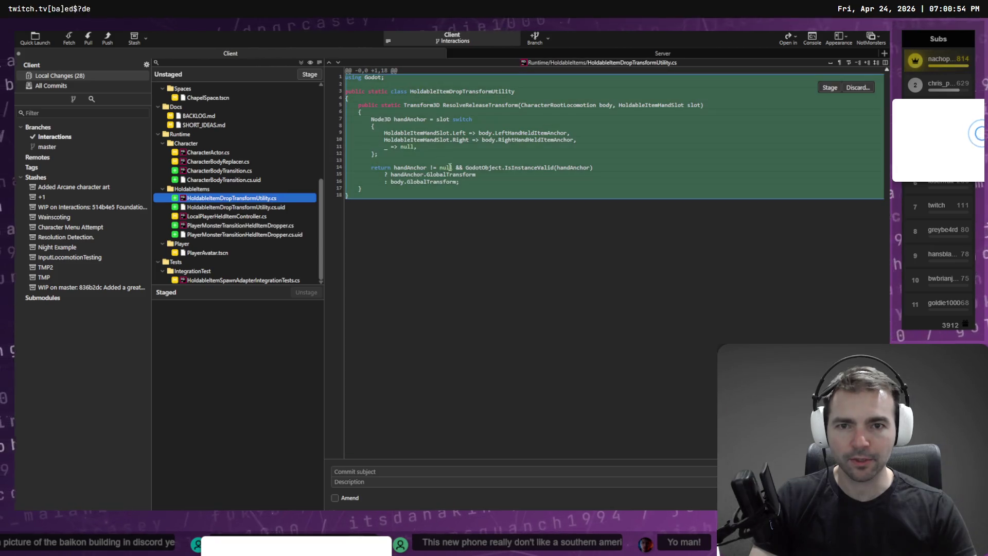
left_click(210, 234)
left_click(219, 227)
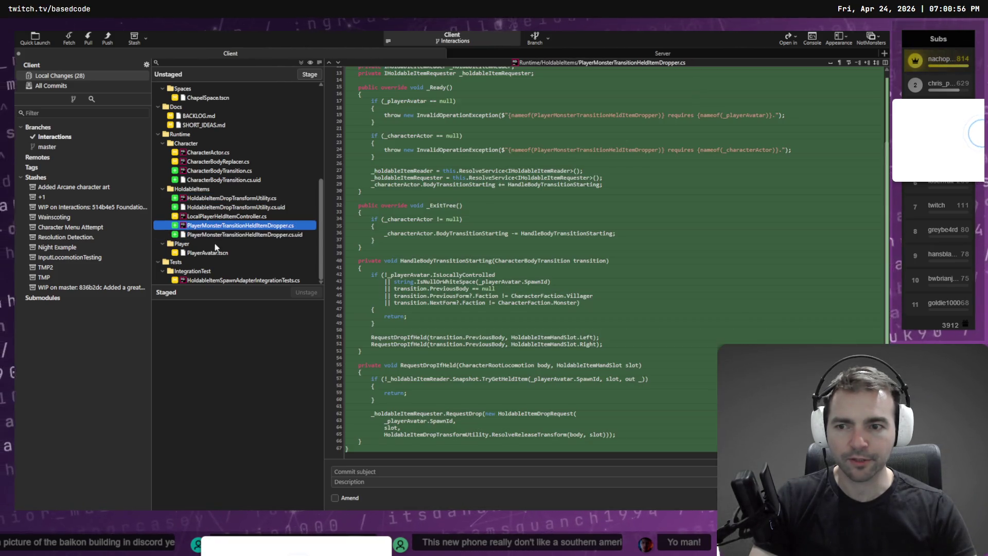
- Review the PlayerAvatar.tscn, integration test, SharedCharacterLocomotionTree.tres and ArtTests.tscn diffs
left_click(224, 254)
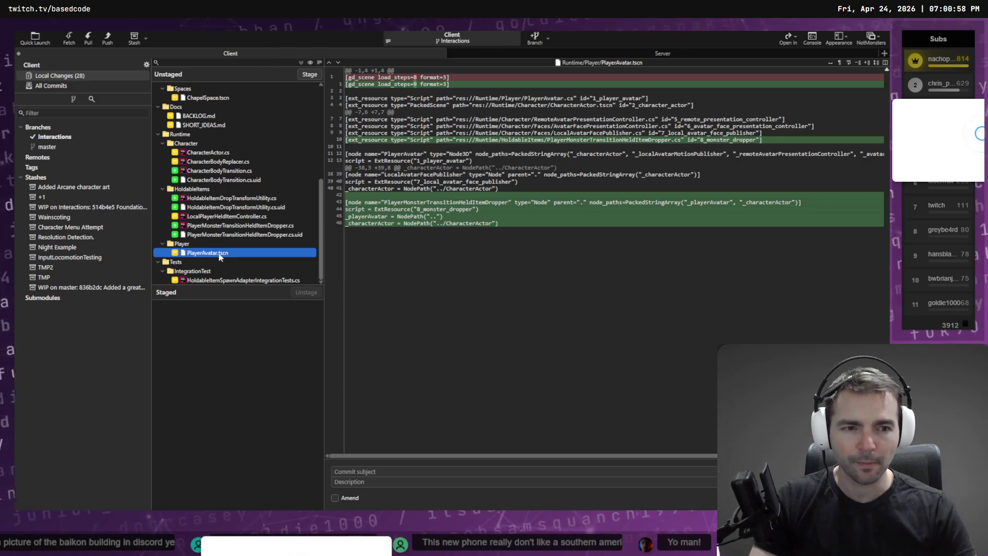
left_click(210, 281)
scroll(251, 114, "up", 10)
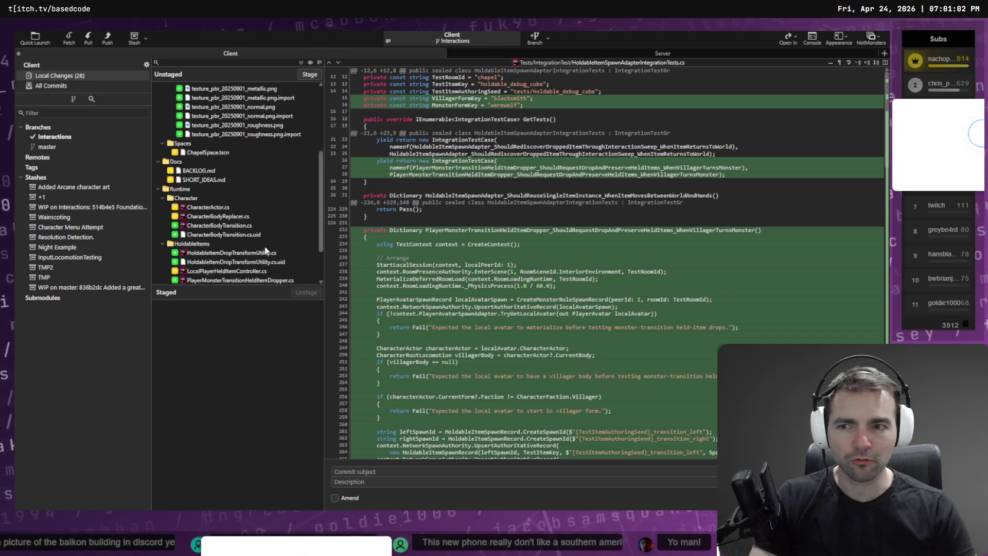
left_click(249, 115)
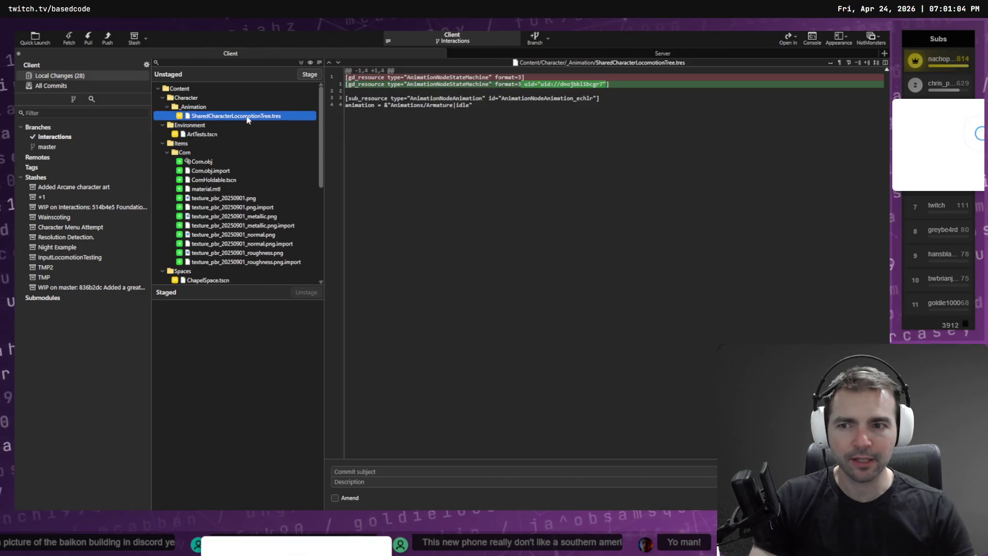
left_click(233, 133)
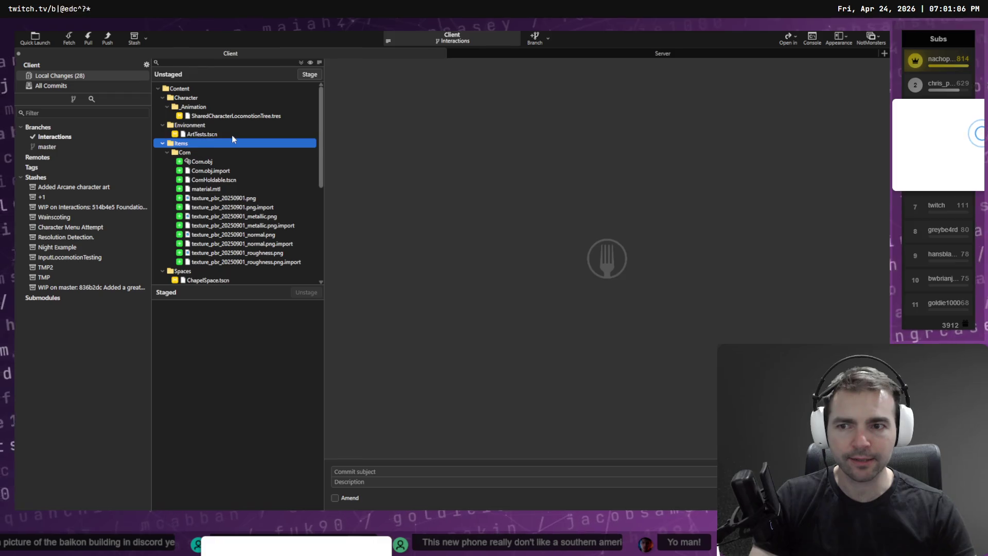
- Scroll through the ArtTests.tscn diff adding Corn, Longsword and Torch mesh nodes
scroll(232, 135, "down", 1)
scroll(232, 138, "down", 6)
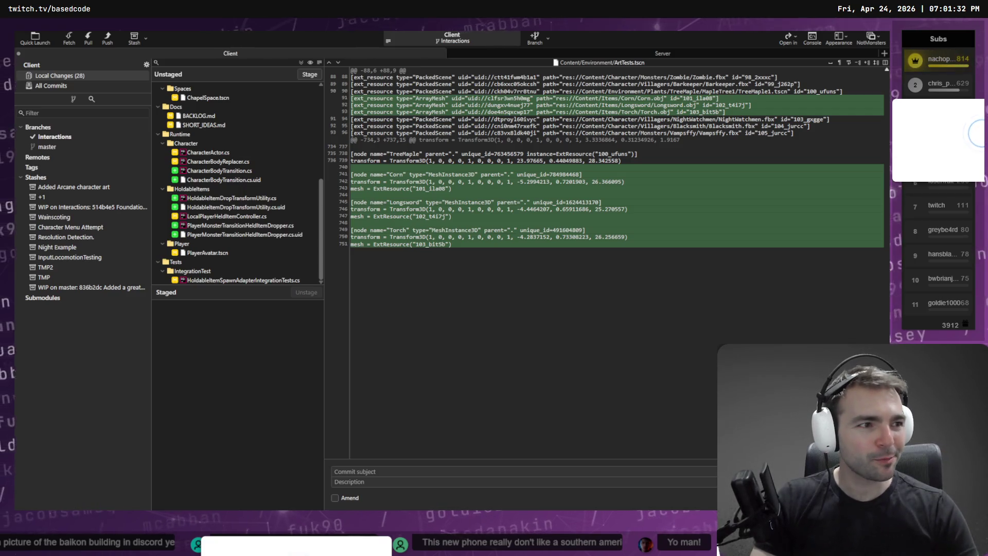
key("alt+Tab")
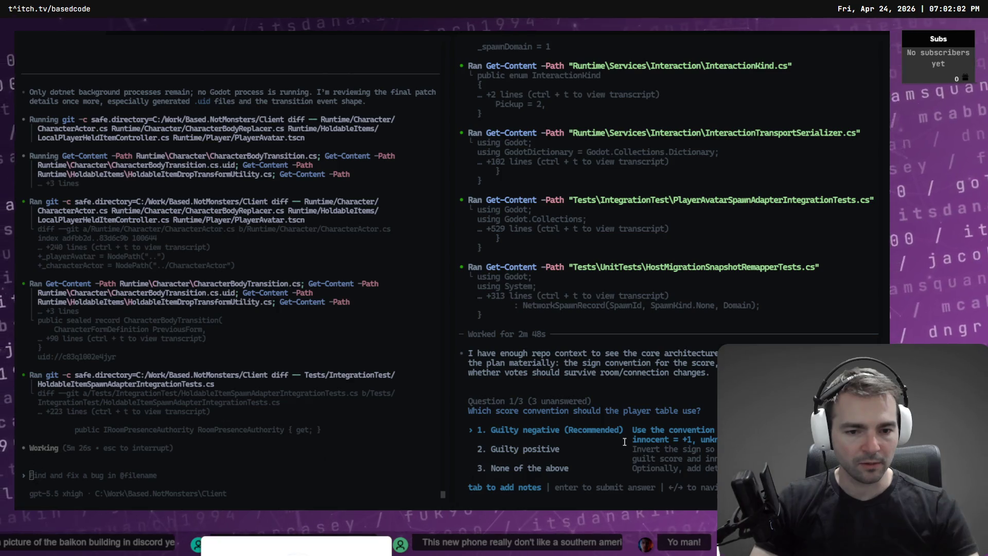
- Submit 'Guilty negative (Recommended)' as the answer to Question 1/3 on score convention
key("Return")
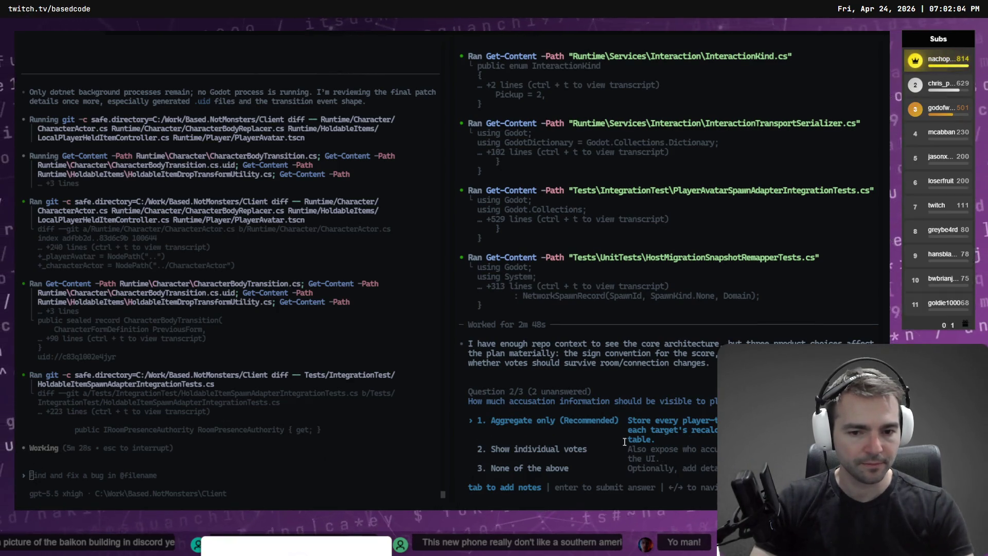
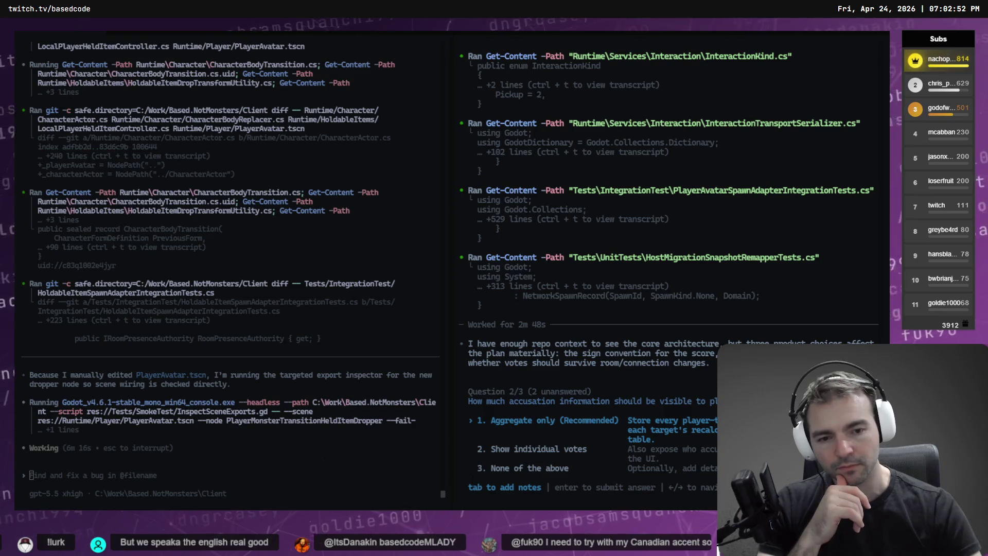
- Pick 'Show individual votes' for accusation visibility and start dictating a note about placeholders
key("Down")
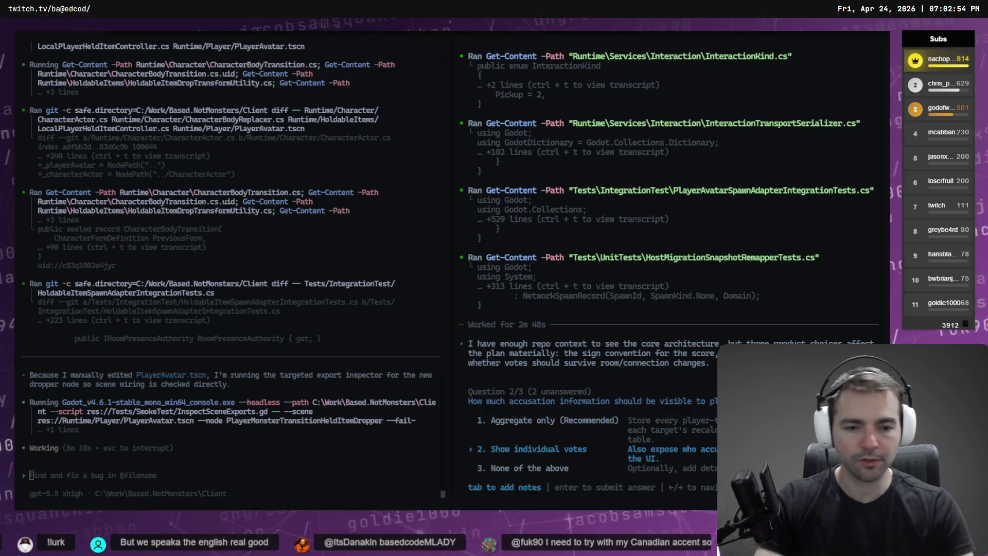
key("Tab")
key("super+h")
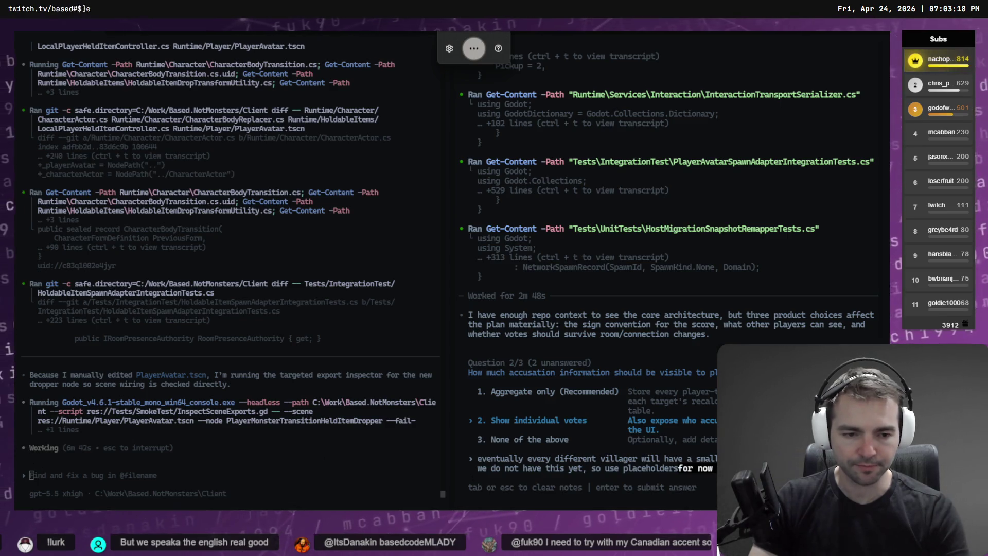
- Revise the note's ending to say simple circles represent the player for now
key("BackSpace")
key("BackSpace")
key("BackSpace")
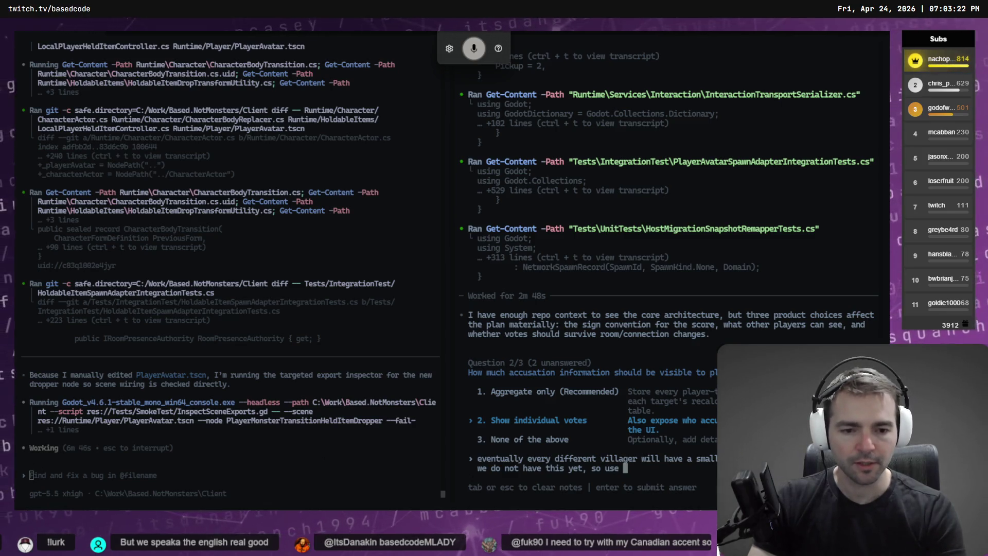
key("super+h")
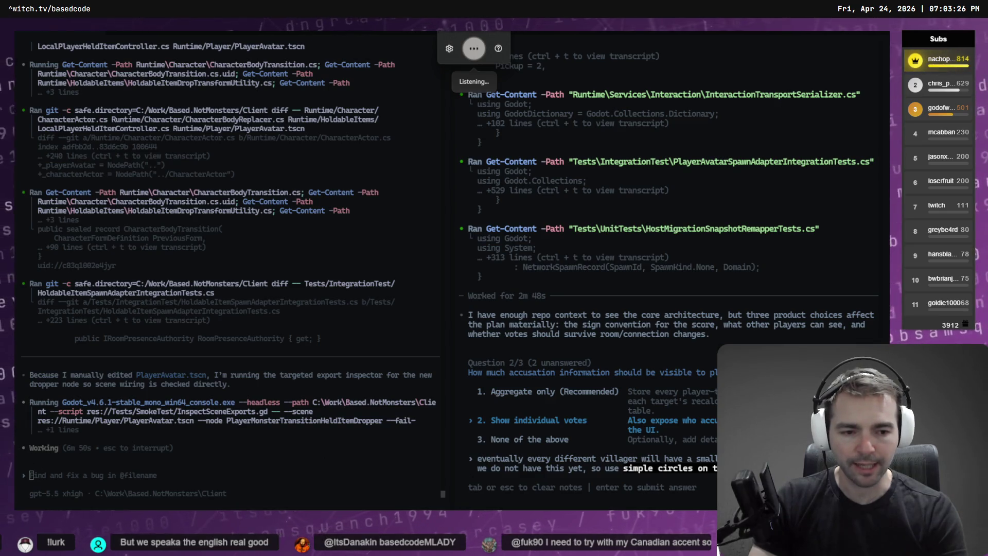
type("simple circles on the player filling it")
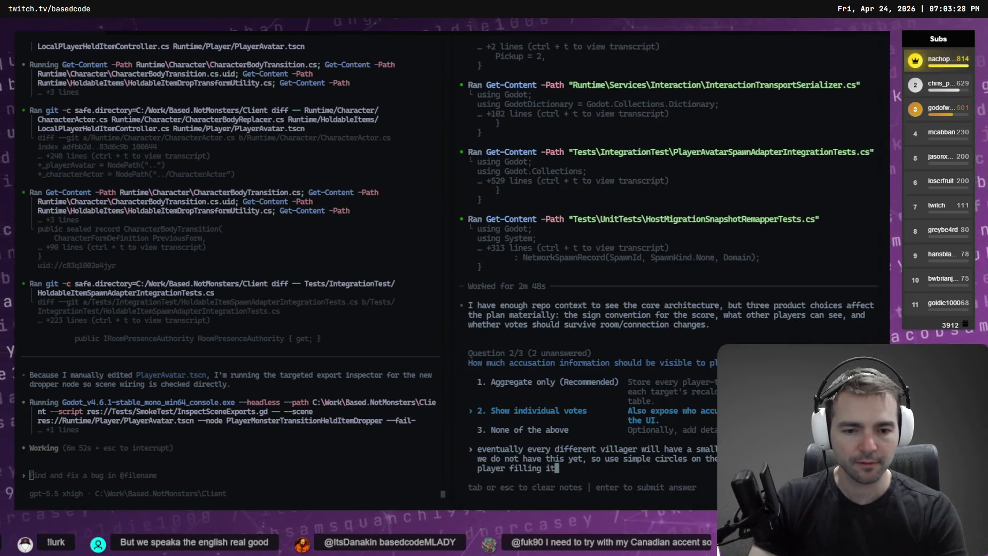
type(".")
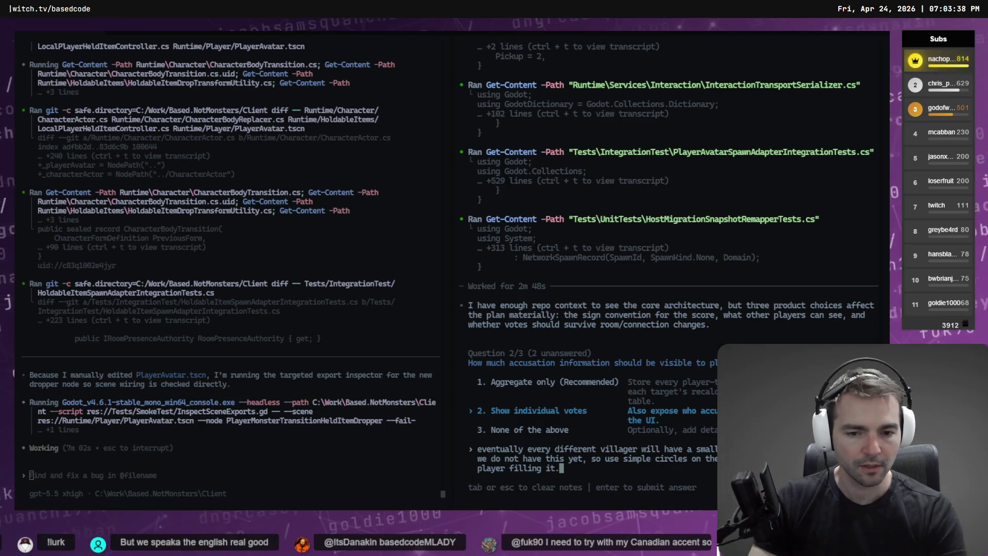
key("BackSpace")
key("BackSpace")
key("BackSpace")
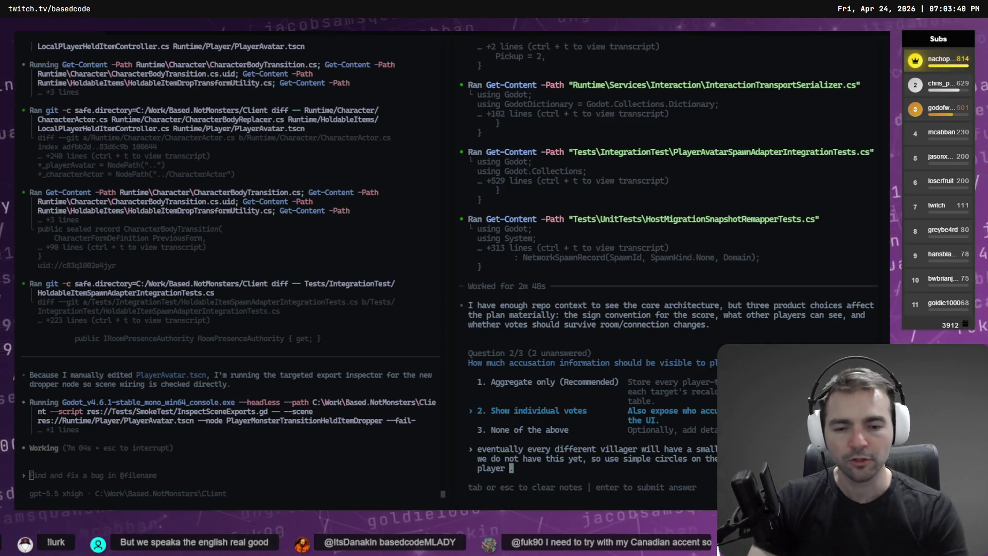
key("super+h")
type("to represent the player")
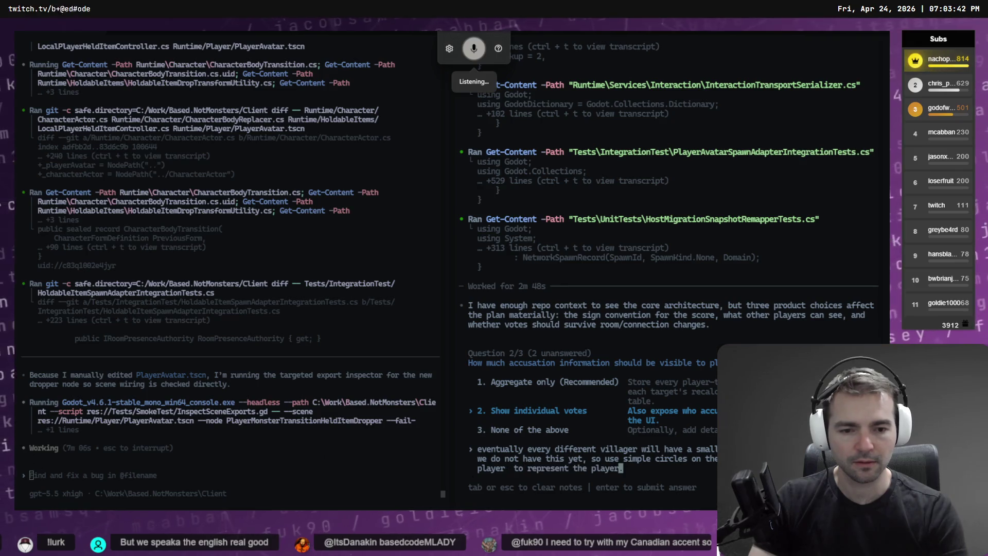
type(" for now")
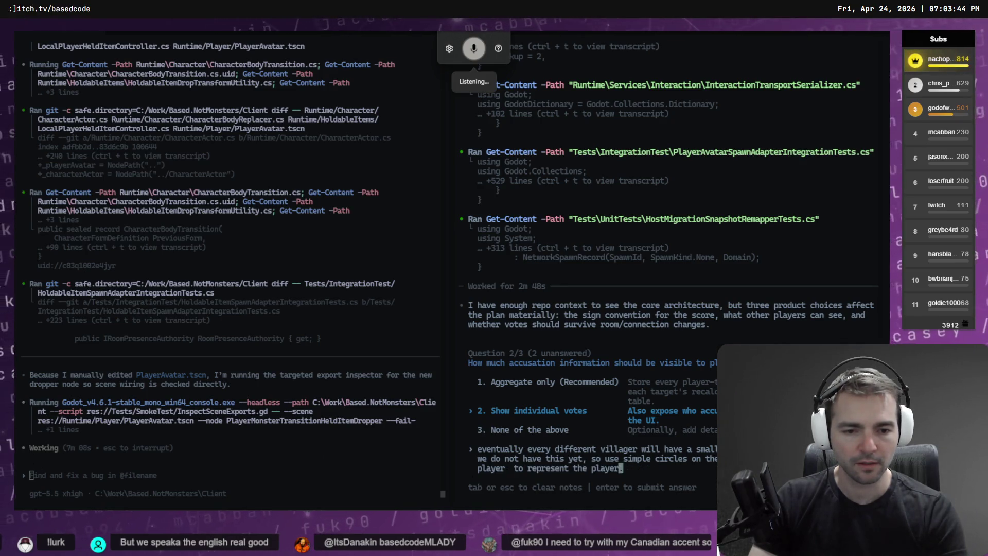
type(".")
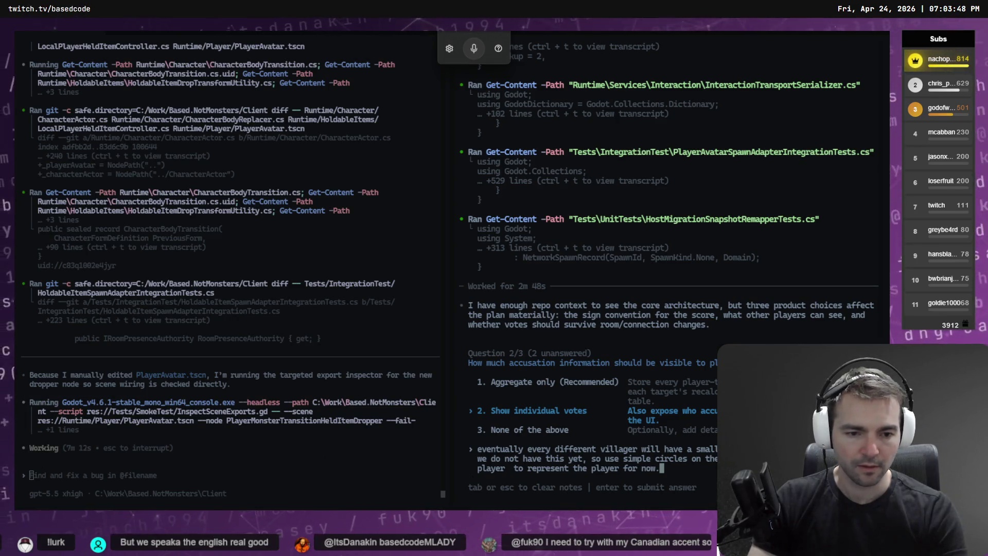
- Add that the circles get replaced once villager images exist, and submit answer 2/3
key("super+h")
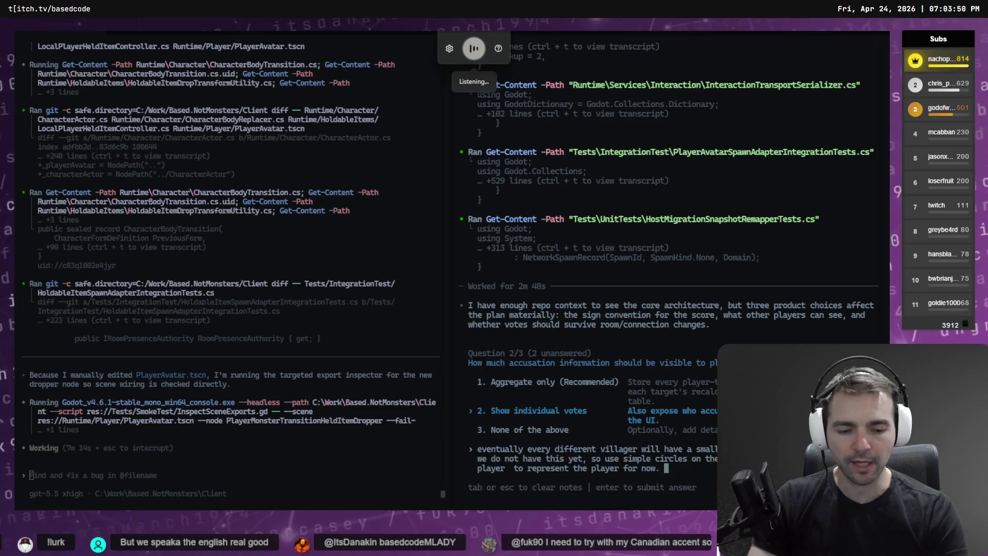
type("will put the")
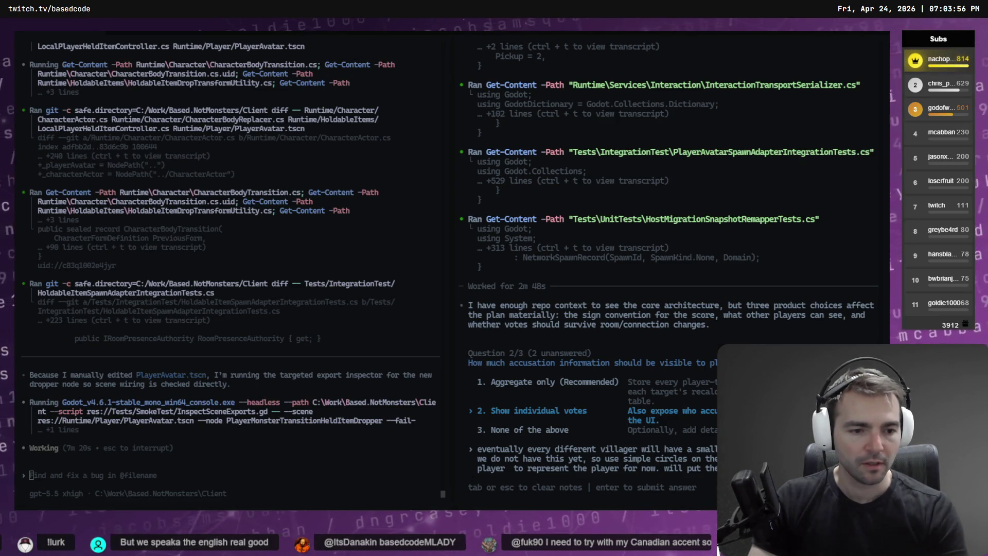
key("super+h")
type("circles")
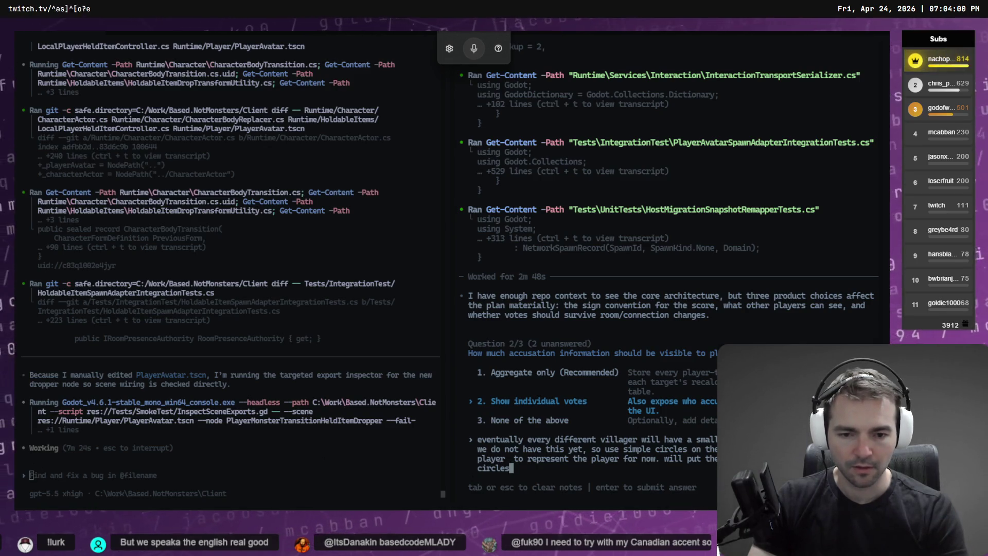
key("ctrl+space")
type("once we have those images")
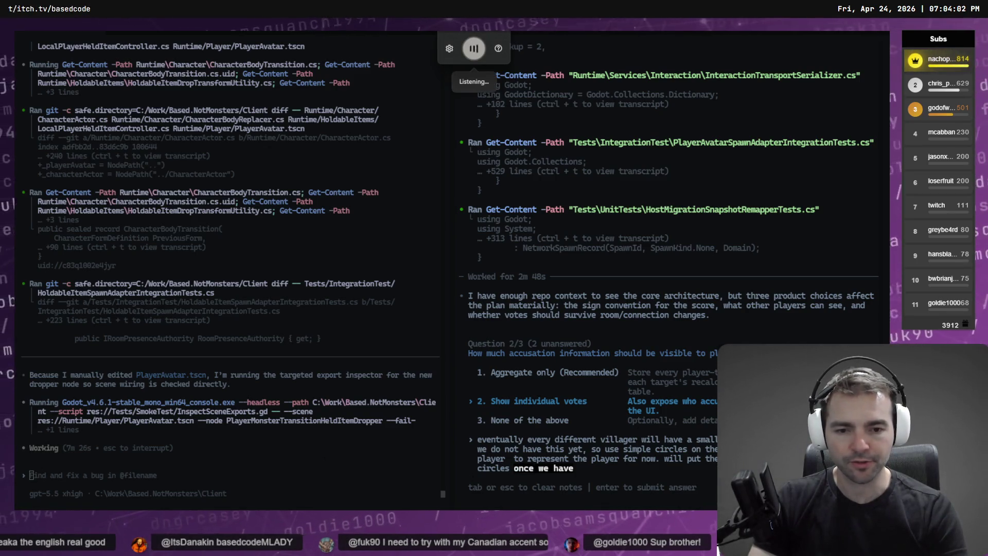
key("ctrl+space")
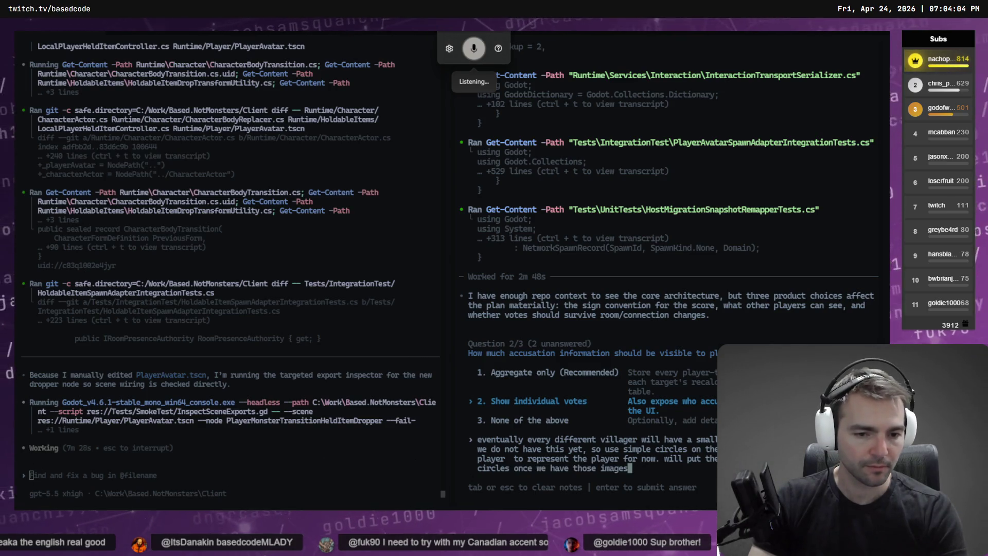
key("Return")
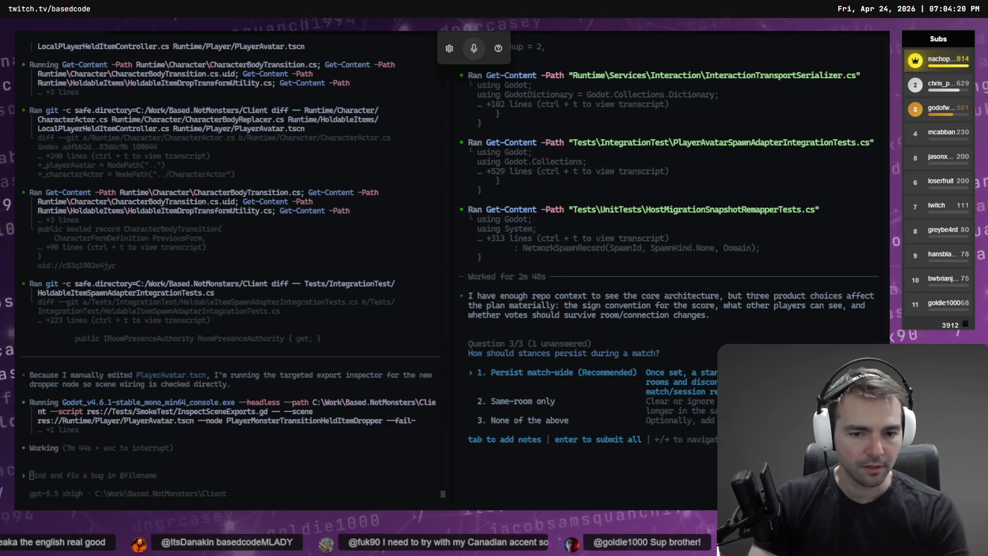
- Keep 'Persist match-wide (Recommended)' for stances and submit all three answers
key("Return")
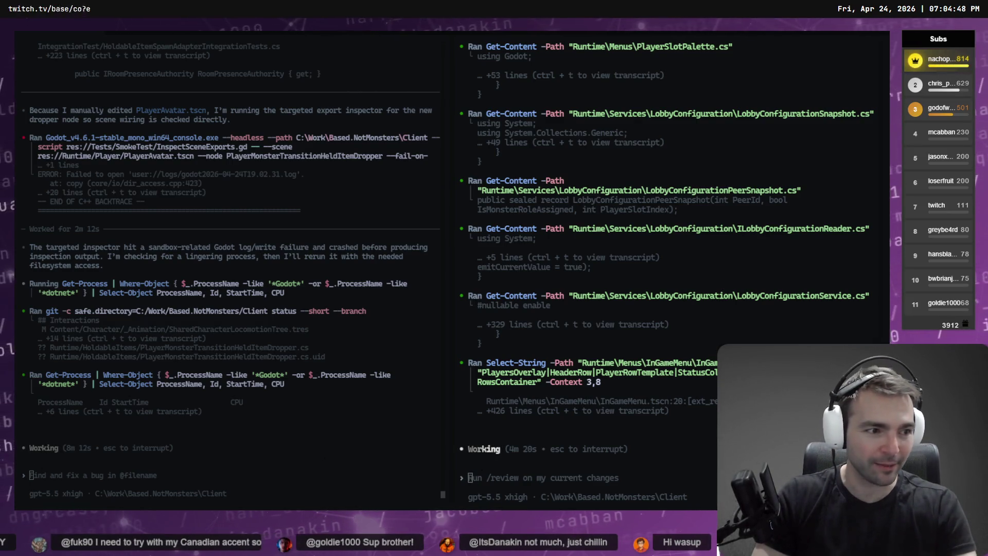
key("alt+Tab")
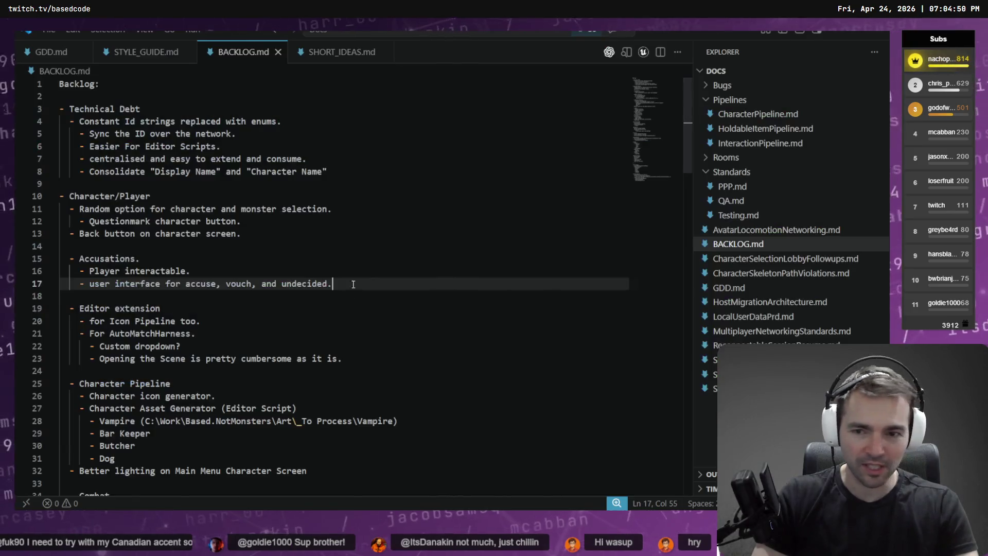
left_click(296, 255)
key("Up")
key("Up")
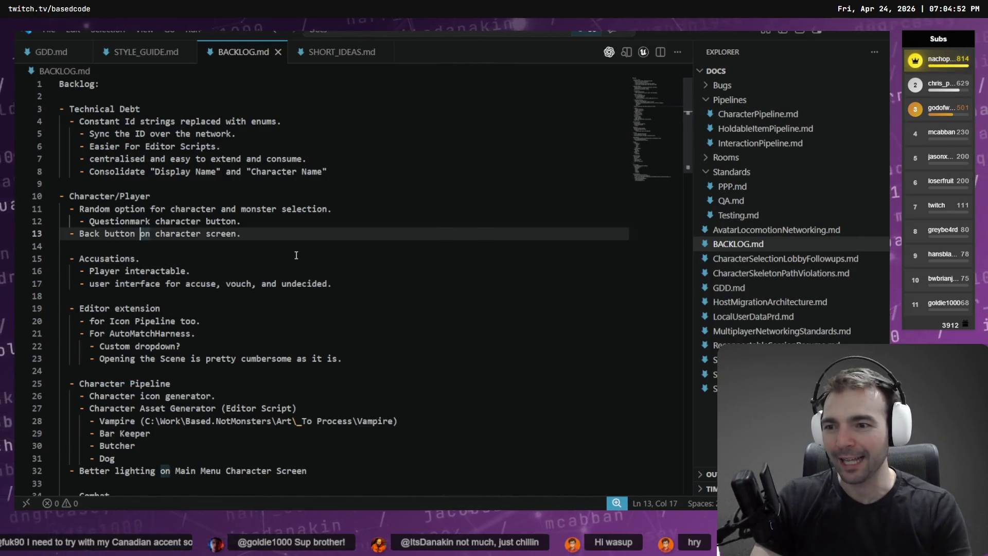
key("Return")
key("ctrl+z")
key("Down")
key("Return")
key("Return")
key("Up")
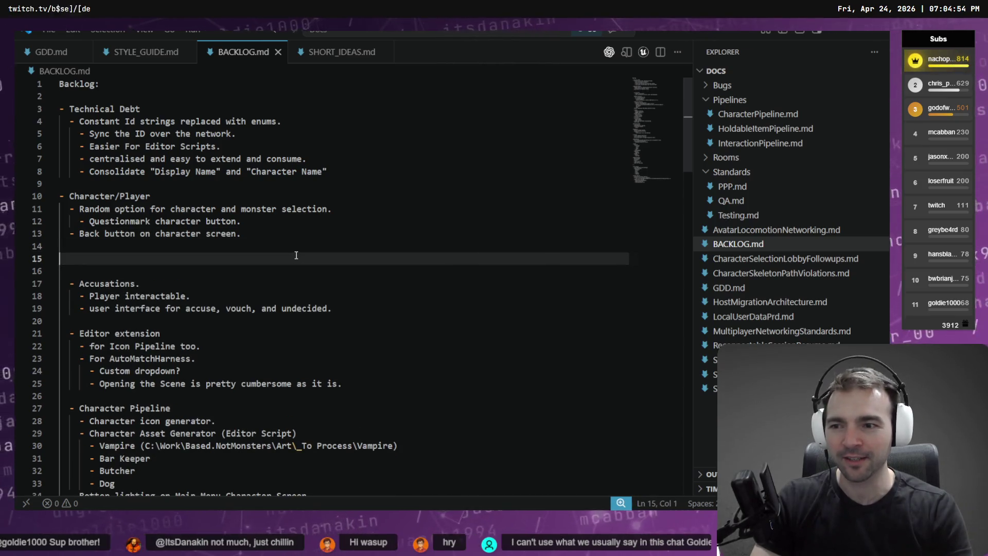
key("super+h")
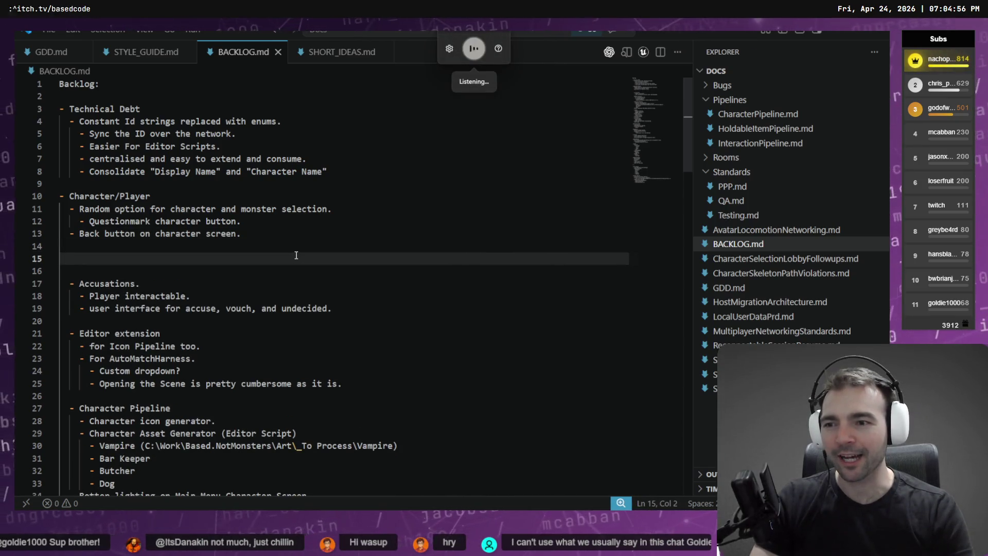
type("good day mate how you going")
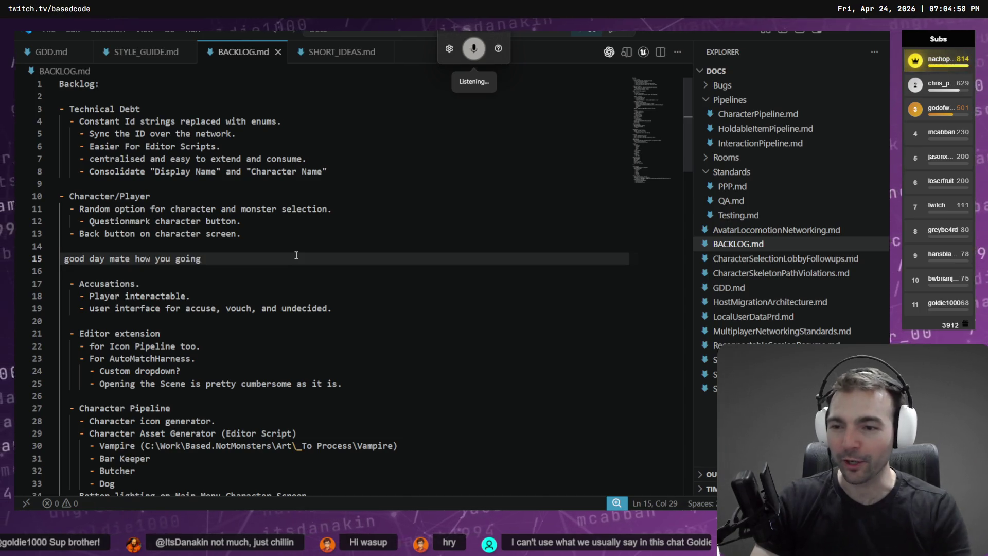
key("shift+Home")
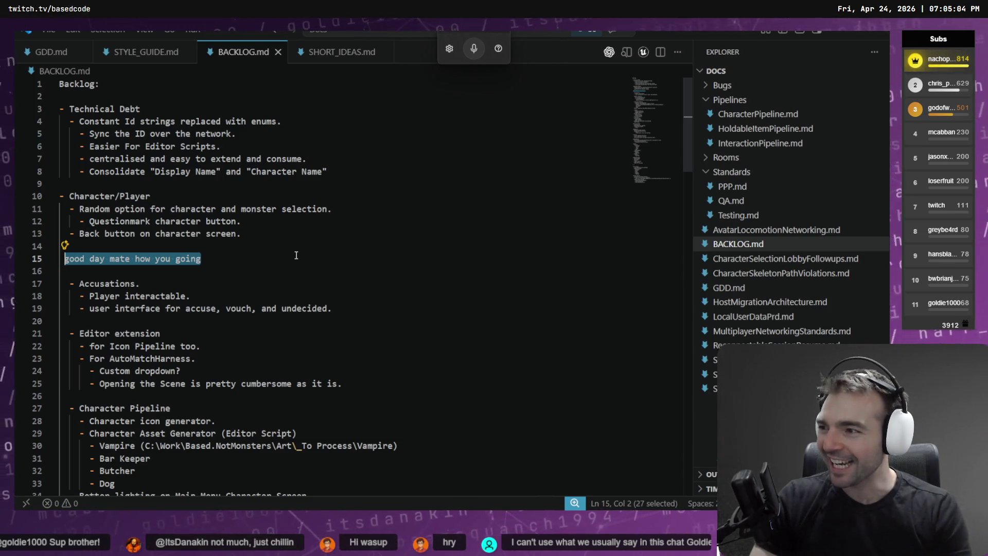
key("BackSpace")
key("BackSpace")
key("BackSpace")
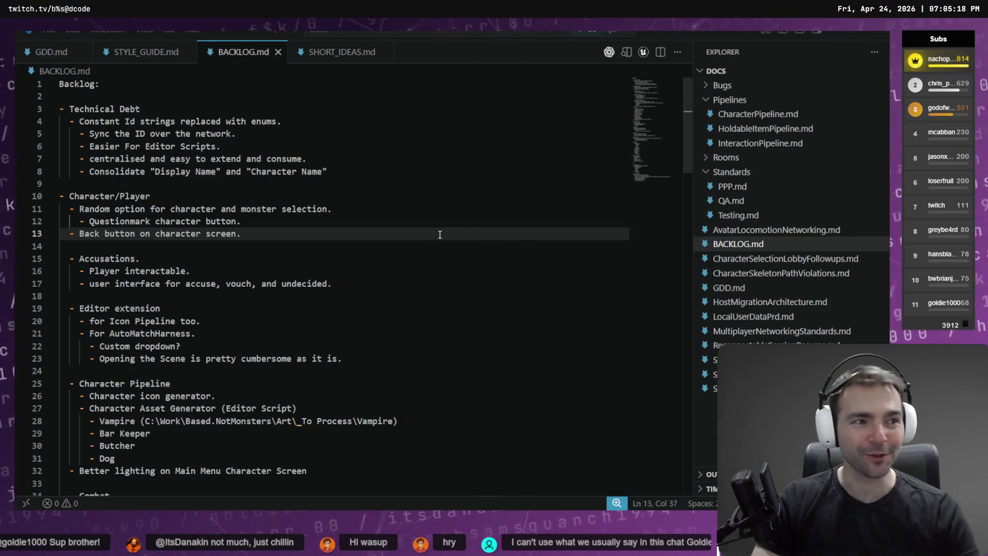
key("alt+Tab")
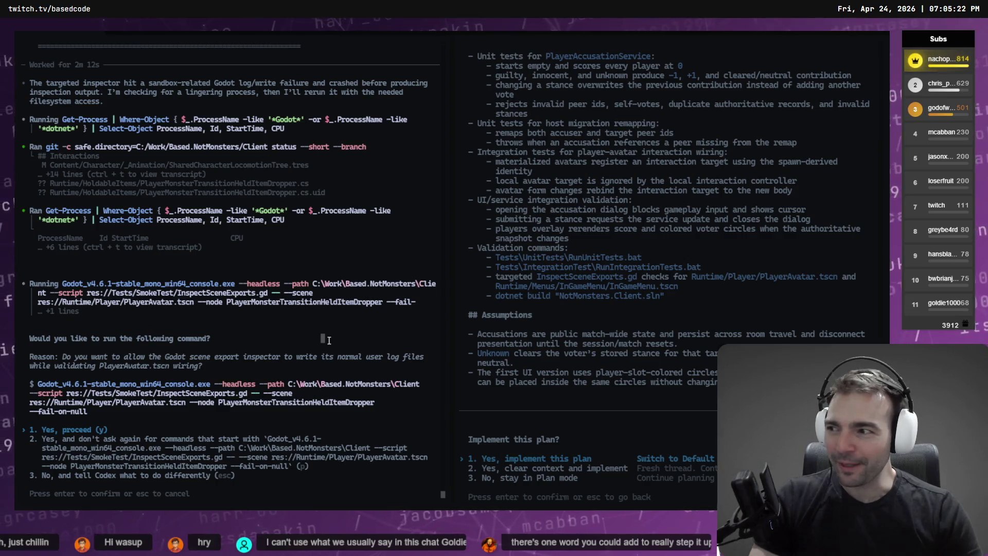
- Approve running the Godot scene inspector command in the other Codex session
key("Return")
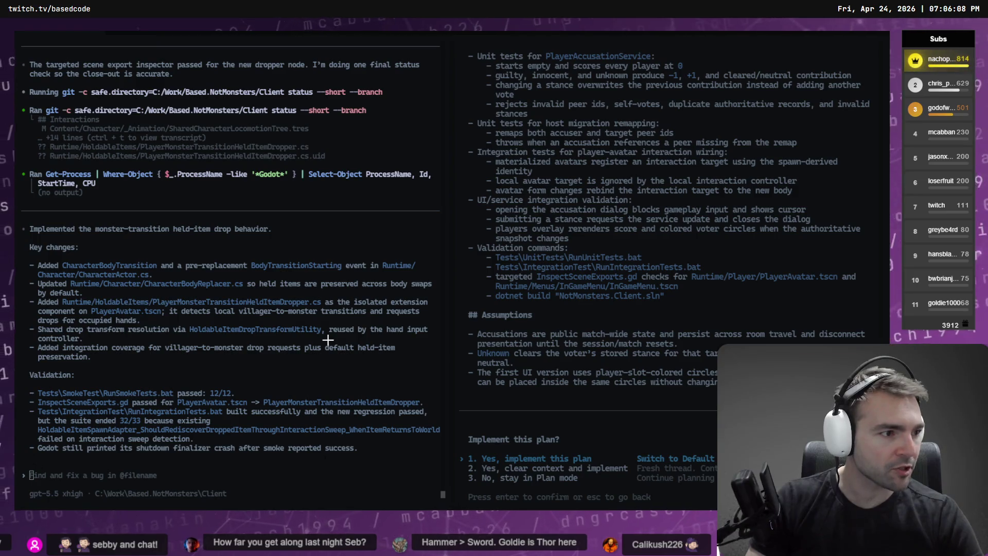
- Copy the low-poly golden bell image from ChatGPT's full-size view for the design board
key("alt+Tab")
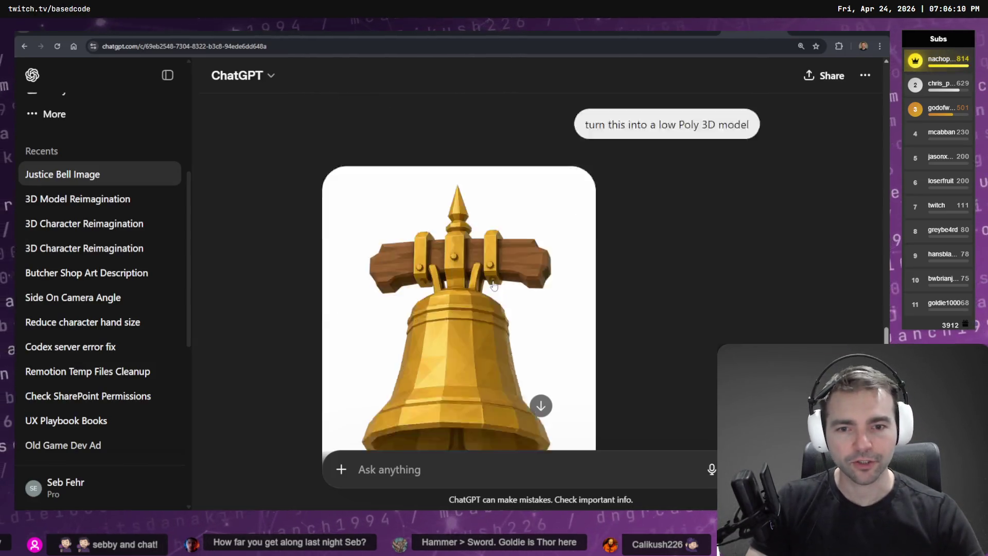
scroll(492, 284, "down", 4)
scroll(558, 203, "up", 3)
left_click(512, 249)
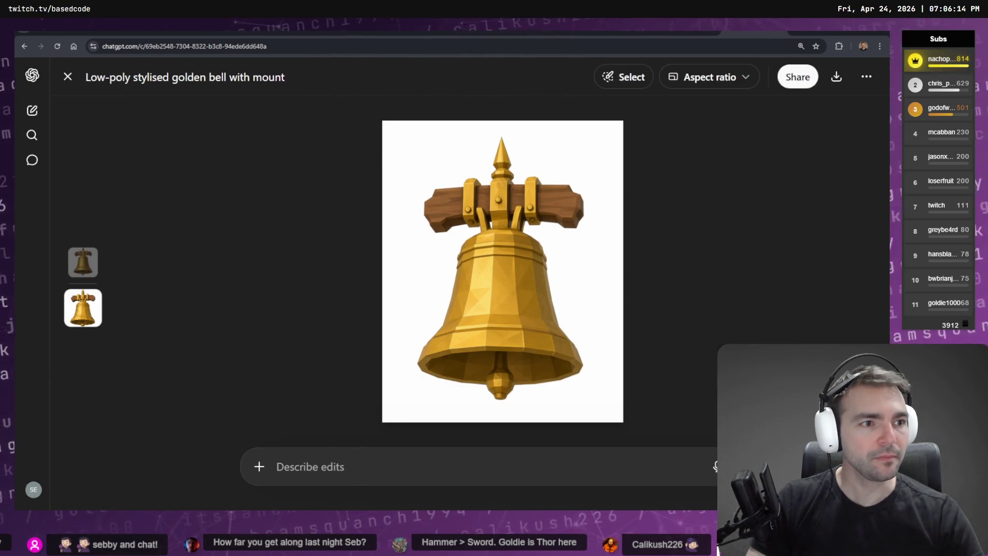
right_click(426, 257)
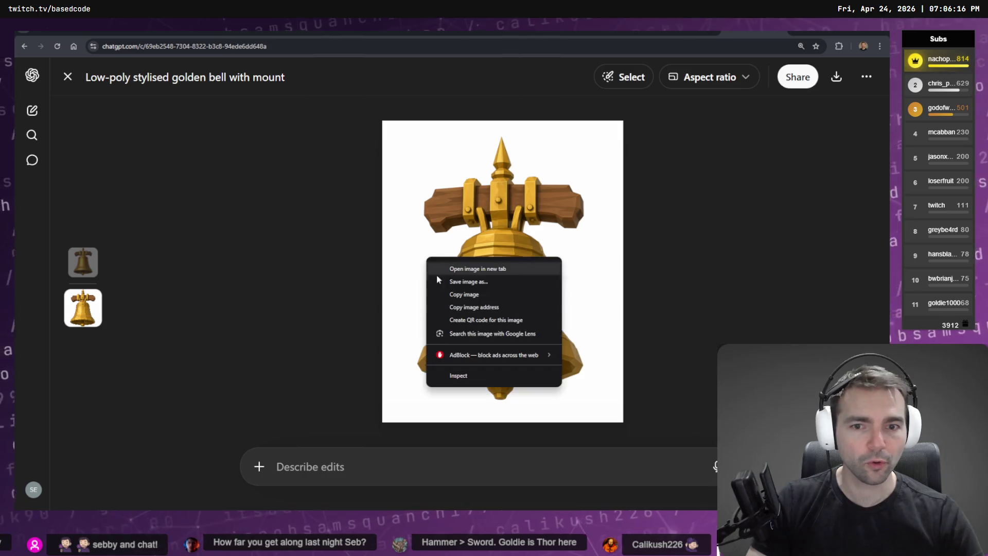
left_click(458, 294)
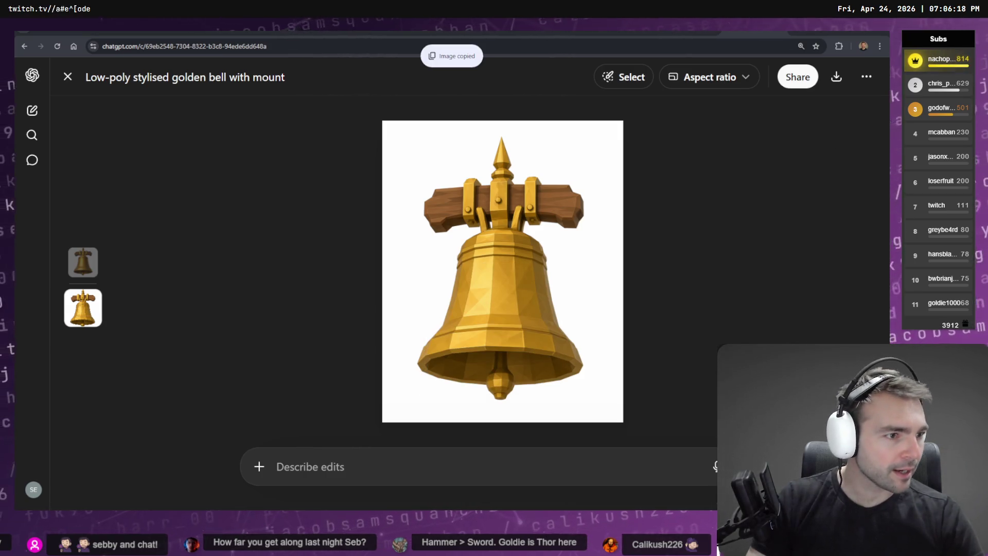
key("alt+Tab")
scroll(515, 120, "up", 5)
scroll(454, 119, "down", 5)
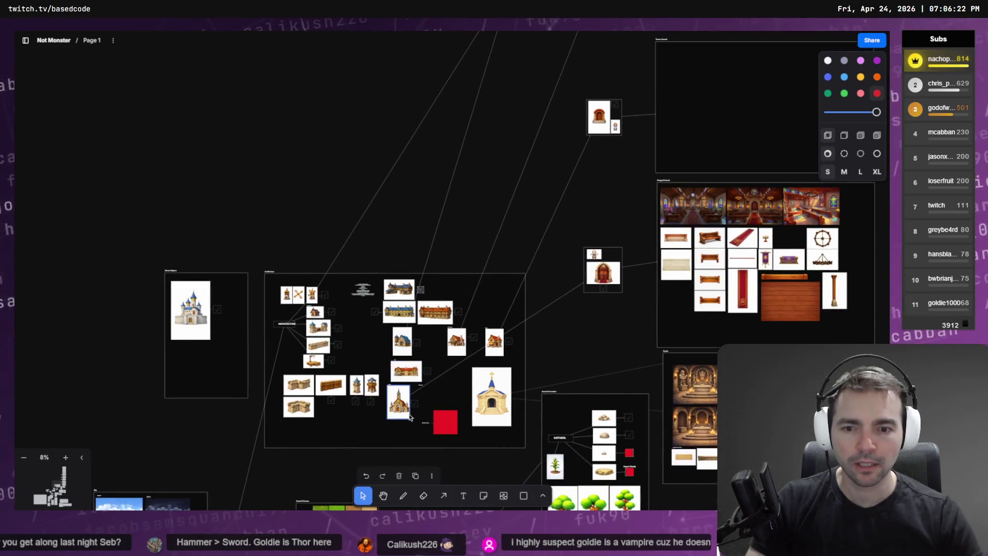
- Paste the bell, shrink it to a small badge, and place it on the Chapel picture's corner
scroll(410, 417, "up", 10)
key("Tab")
key("Tab")
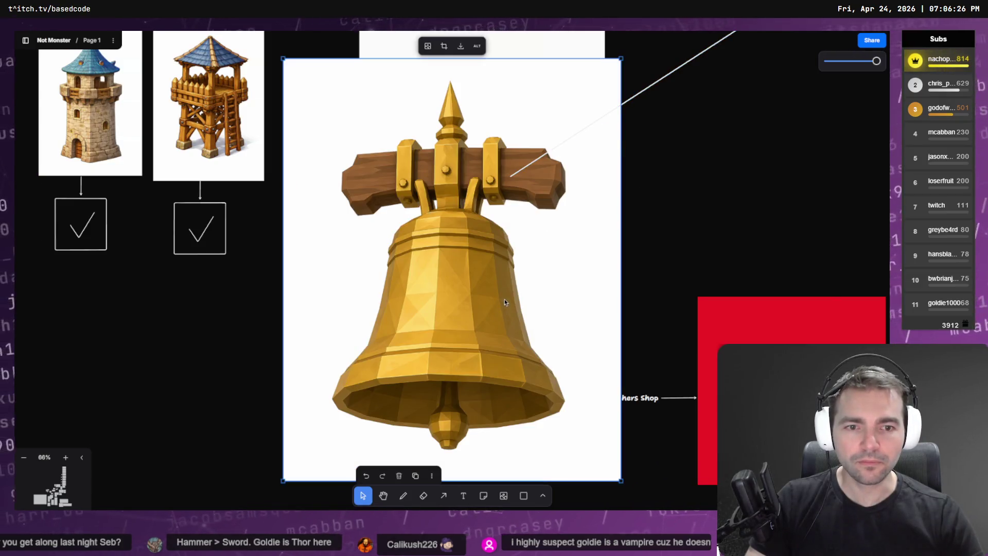
scroll(504, 303, "down", 5)
mouse_move(551, 194)
left_mouse_down()
mouse_move(507, 213)
mouse_move(451, 325)
mouse_move(457, 313)
left_mouse_up()
mouse_move(431, 368)
left_mouse_down()
mouse_move(444, 305)
mouse_move(453, 372)
left_mouse_up()
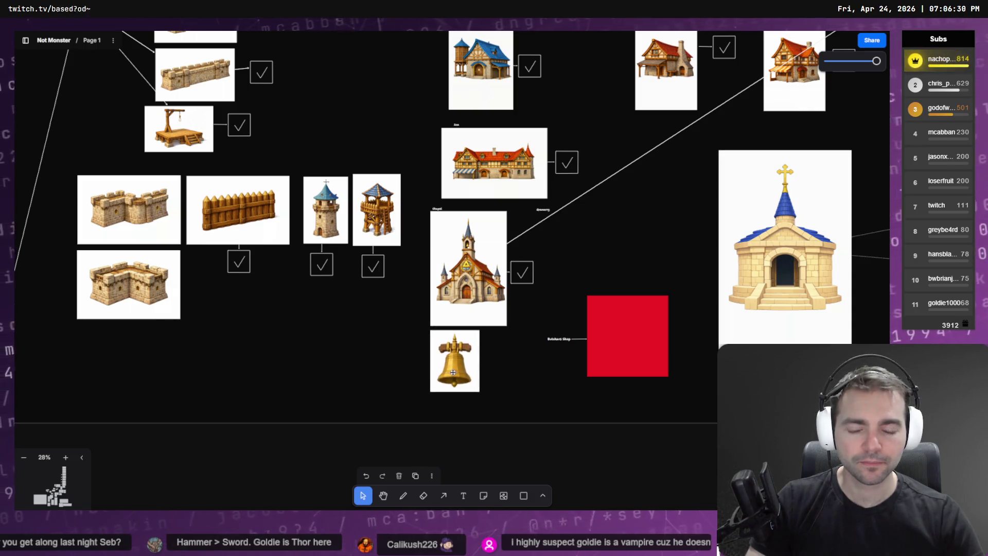
left_click(452, 372)
mouse_move(480, 330)
left_mouse_down()
mouse_move(449, 355)
mouse_move(555, 245)
mouse_move(519, 236)
mouse_move(411, 277)
mouse_move(411, 236)
mouse_move(443, 250)
mouse_move(443, 235)
left_mouse_up()
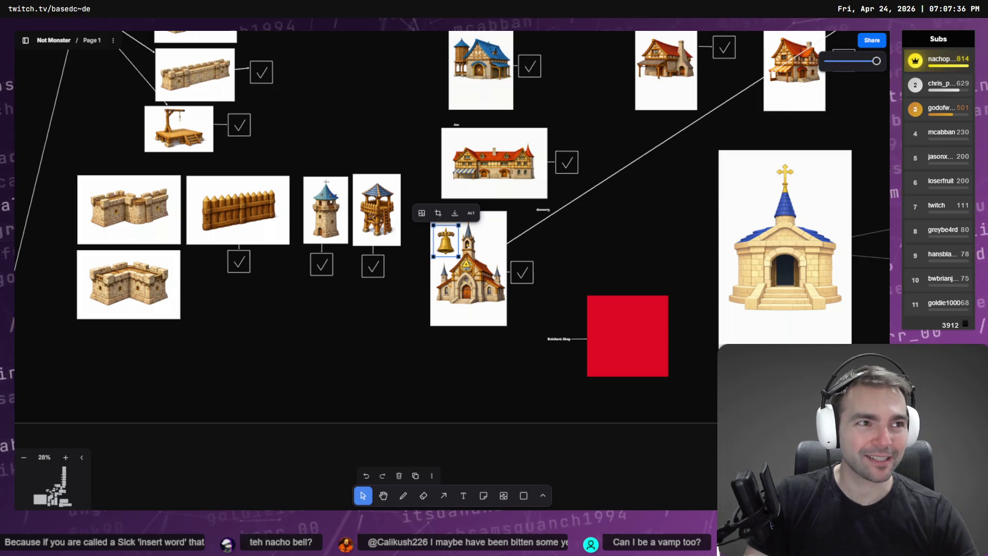
- Download the bell as a PNG, then compare the earlier and low-poly bell versions in ChatGPT
left_click(453, 215)
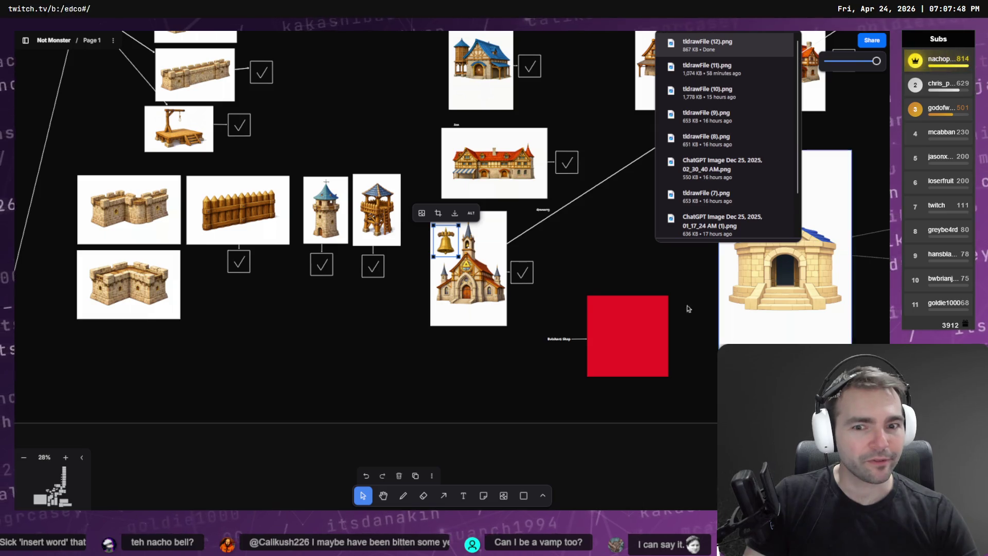
key("alt+Tab")
key("Up")
key("Down")
key("Up")
key("Down")
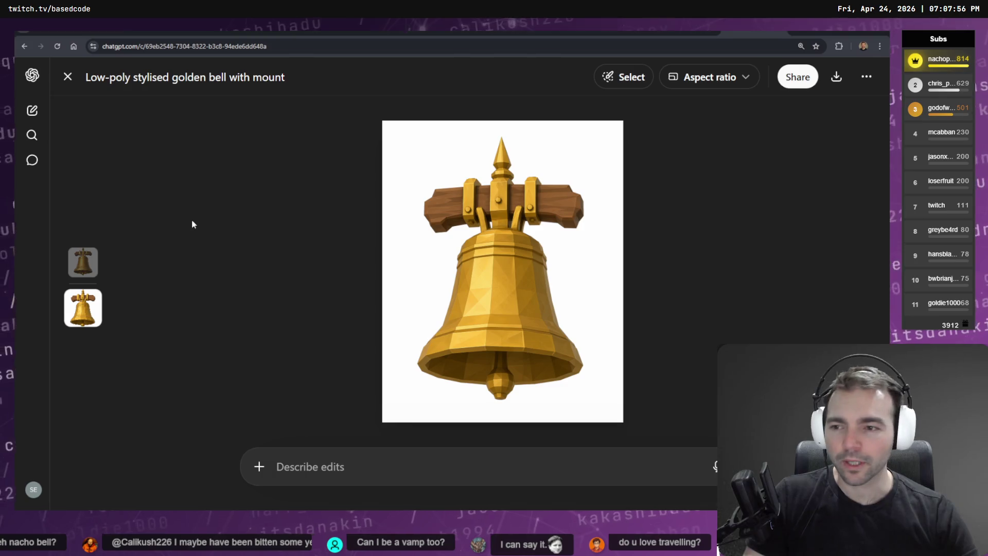
- Correct the Drop Item Icon prompt to say 'Backpack' and resend it for regeneration
key("alt+Left")
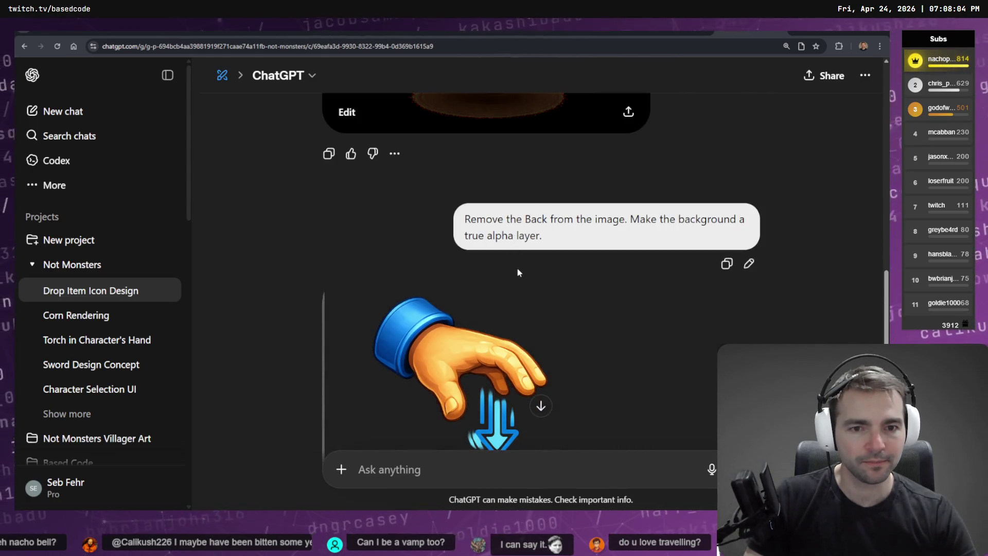
scroll(566, 361, "up", 3)
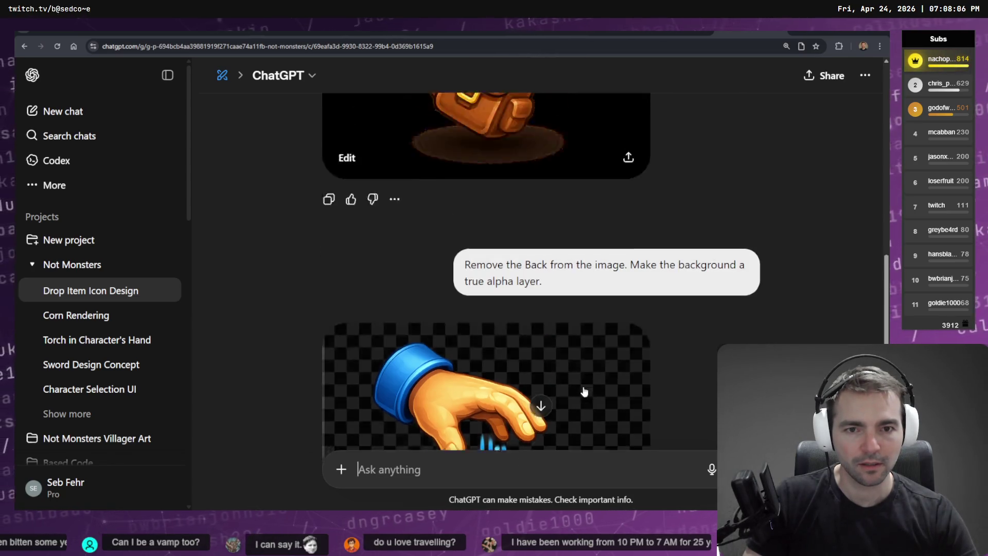
left_click_drag(542, 327, 668, 321)
left_click(449, 311)
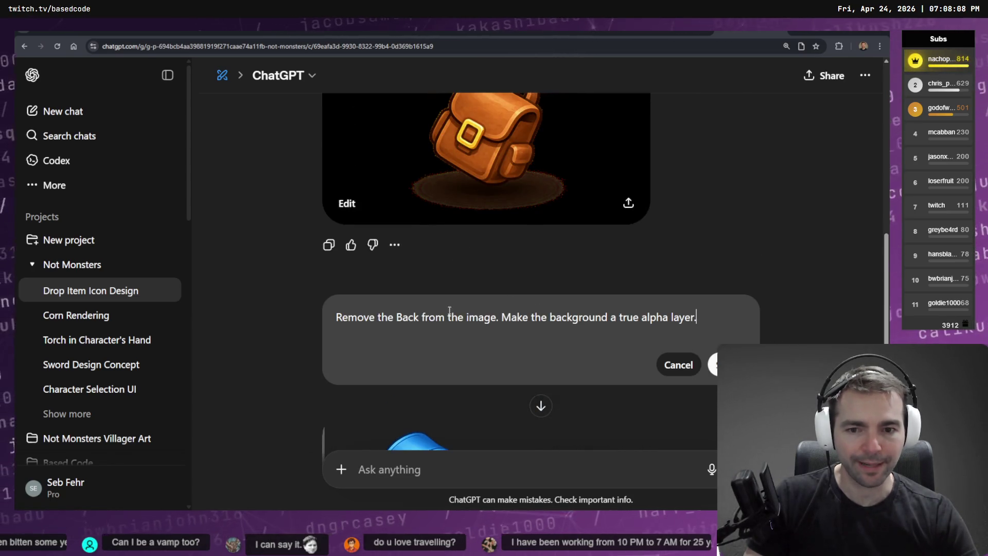
left_click(421, 317)
type("pack")
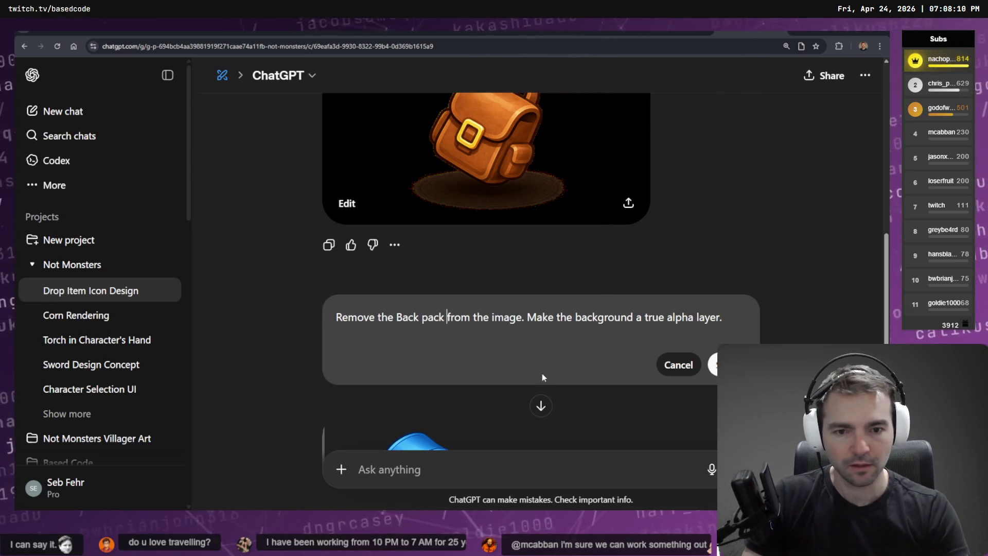
left_click(716, 365)
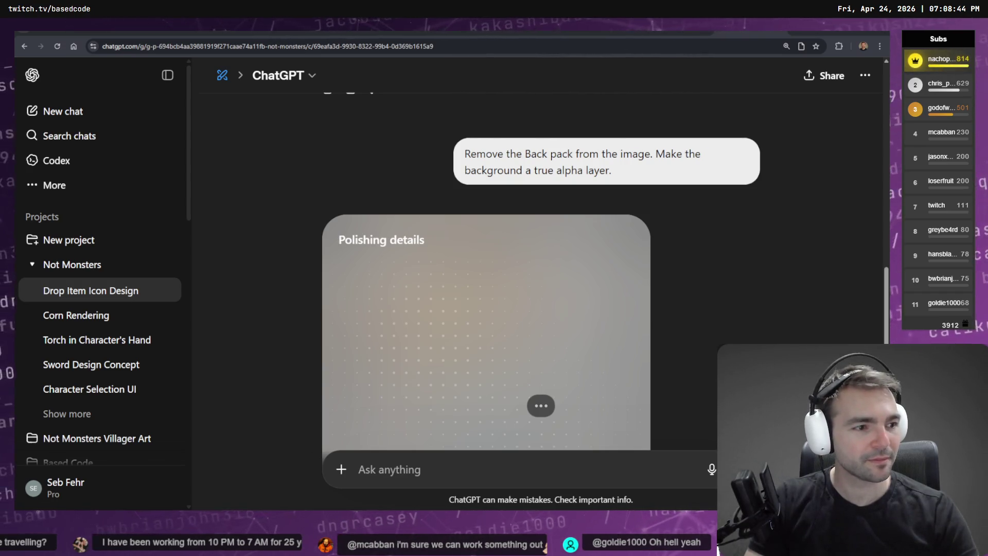
key("alt+Tab")
- Orbit and zoom the idle animation preview to view the character's side, then close AccuRIG
mouse_move(793, 330)
left_mouse_down()
mouse_move(829, 332)
mouse_move(785, 321)
left_mouse_up()
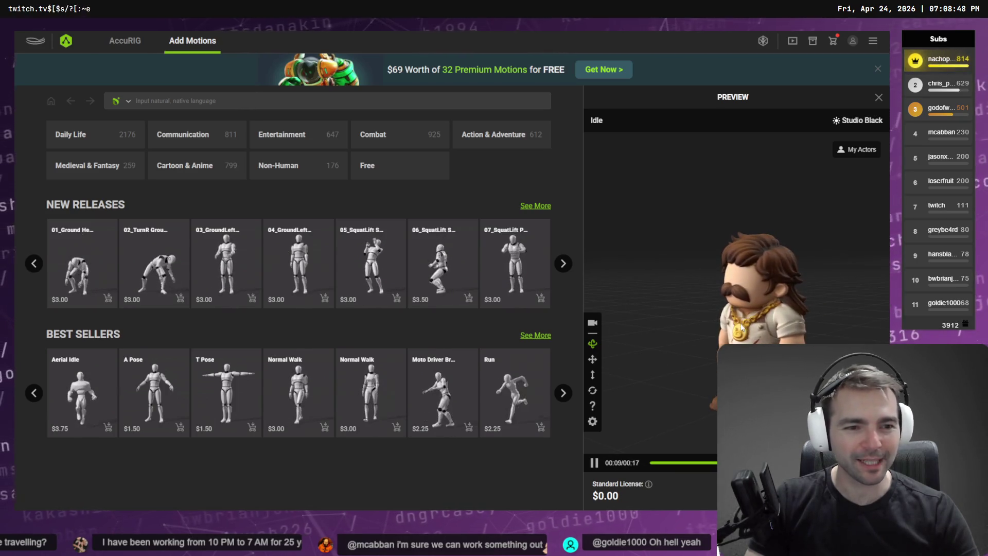
scroll(715, 245, "up", 5)
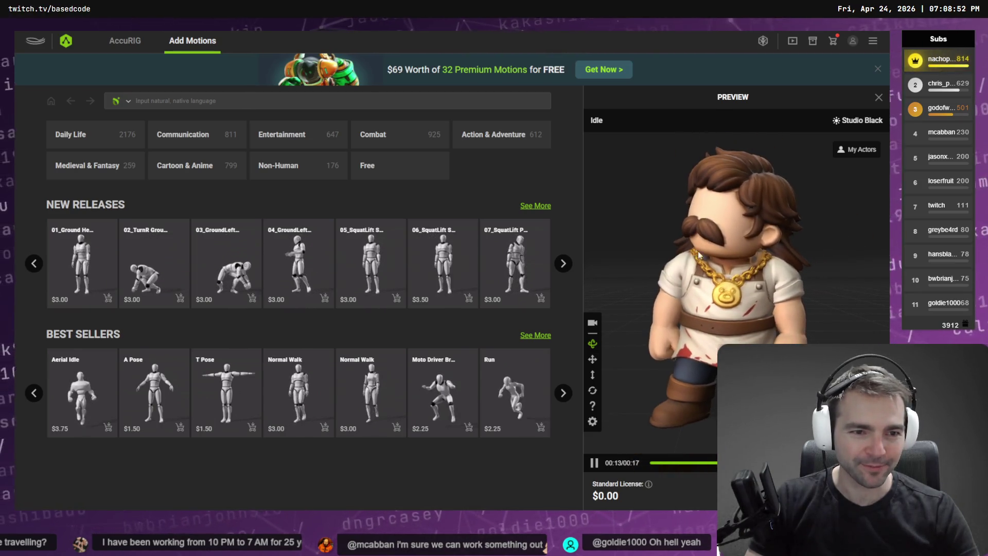
mouse_move(714, 244)
left_mouse_down()
mouse_move(801, 270)
mouse_move(694, 264)
mouse_move(803, 262)
left_mouse_up()
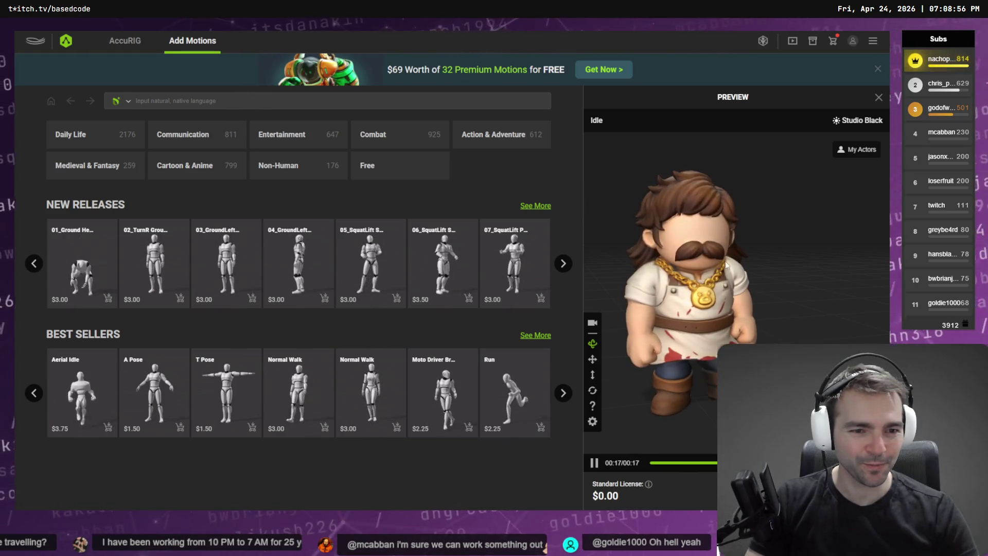
left_click(872, 41)
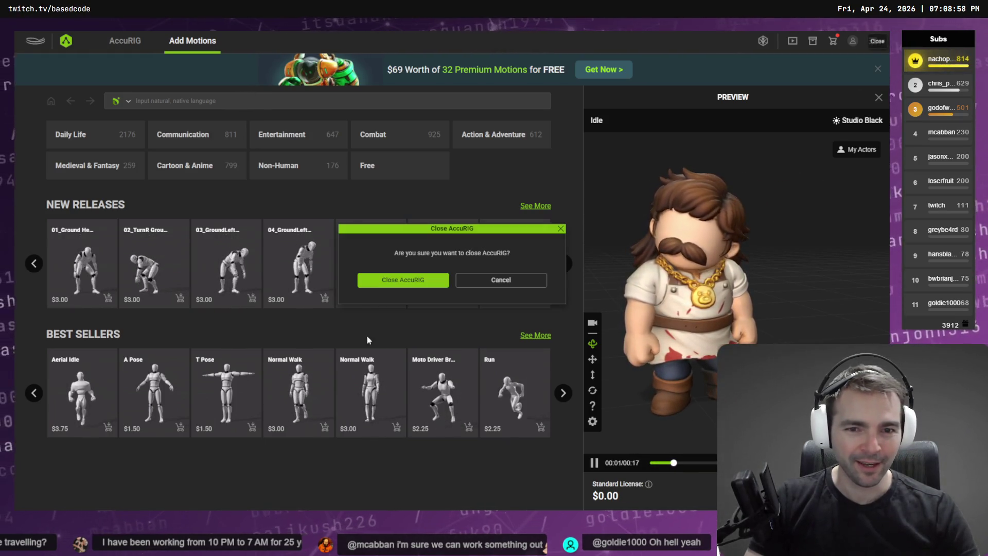
left_click(437, 279)
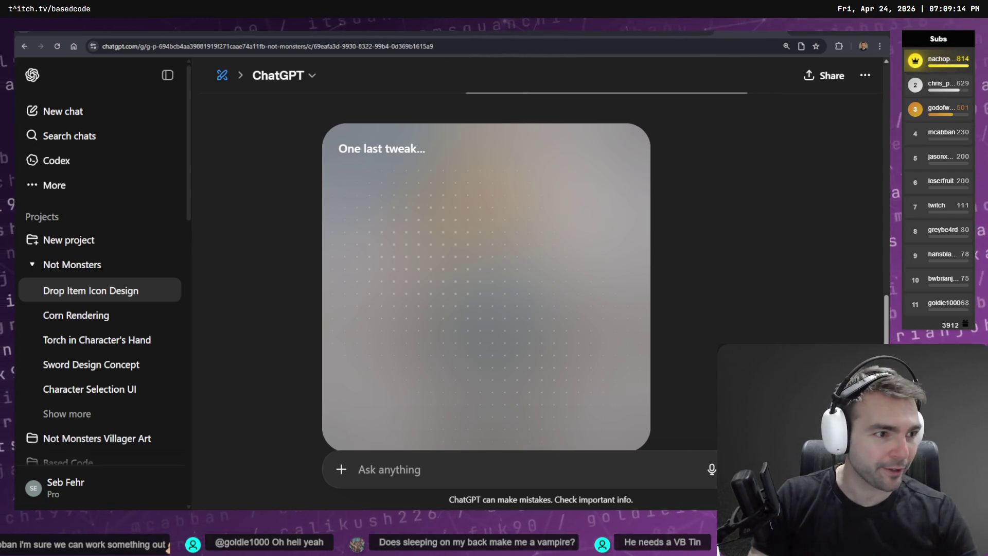
- Check the Codex plan, then view the transparent hand-drop icon with glowing arrow full size
key("alt+Tab")
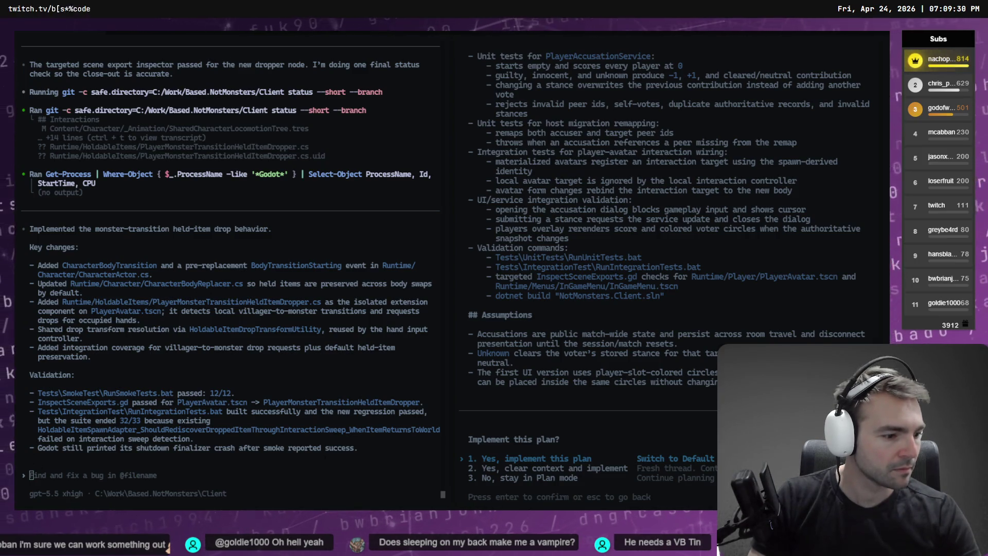
key("alt+Tab")
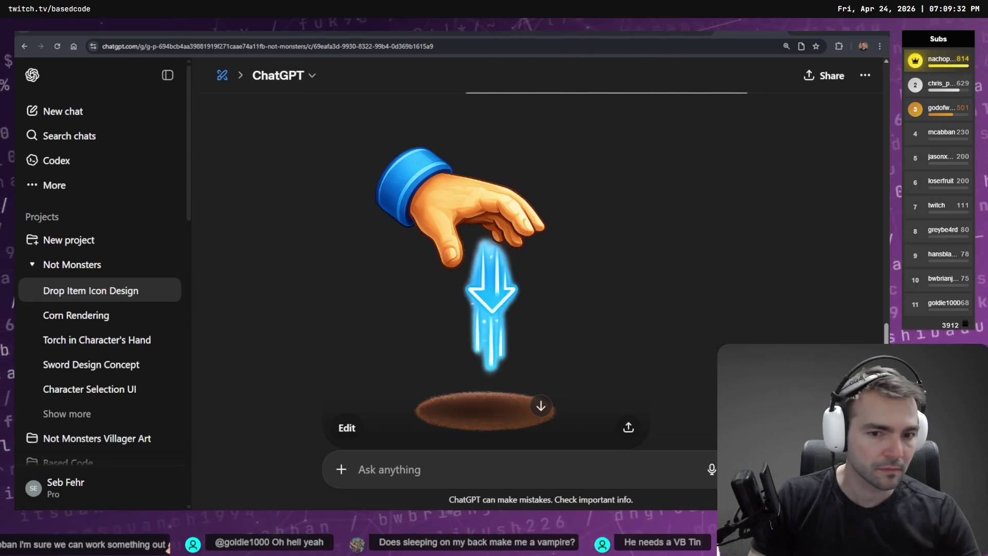
scroll(671, 249, "up", 2)
scroll(671, 250, "down", 2)
scroll(674, 246, "up", 1)
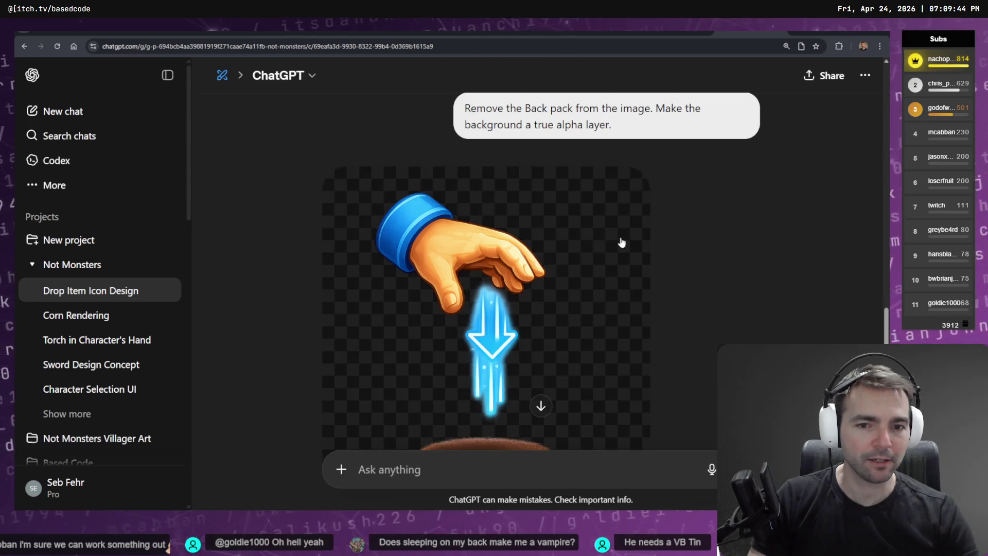
left_click(412, 274)
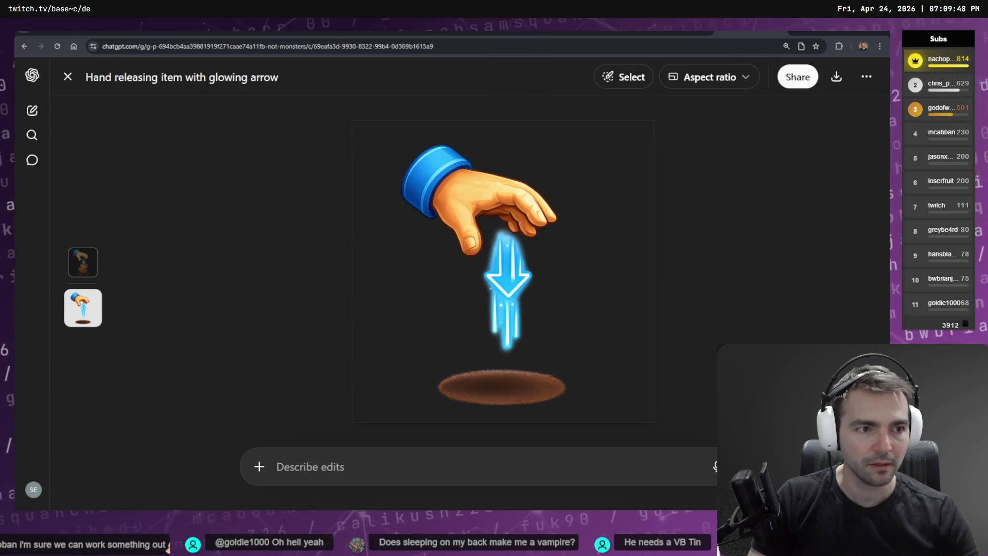